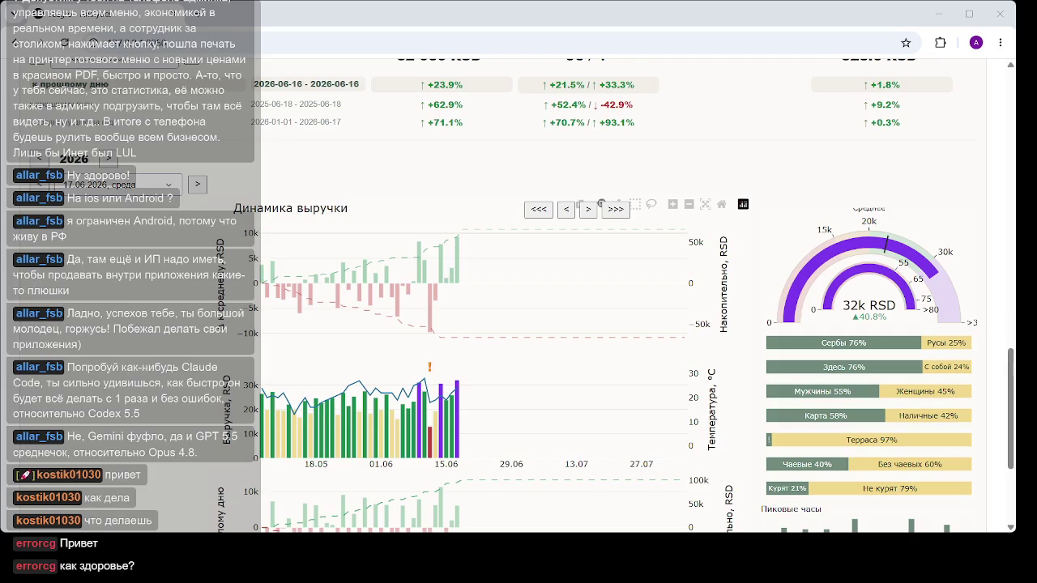
# Reload the dashboard so period cards show June 351 050, week 81 740, day 32 030 RSD
pyautogui.moveTo(437, 423)
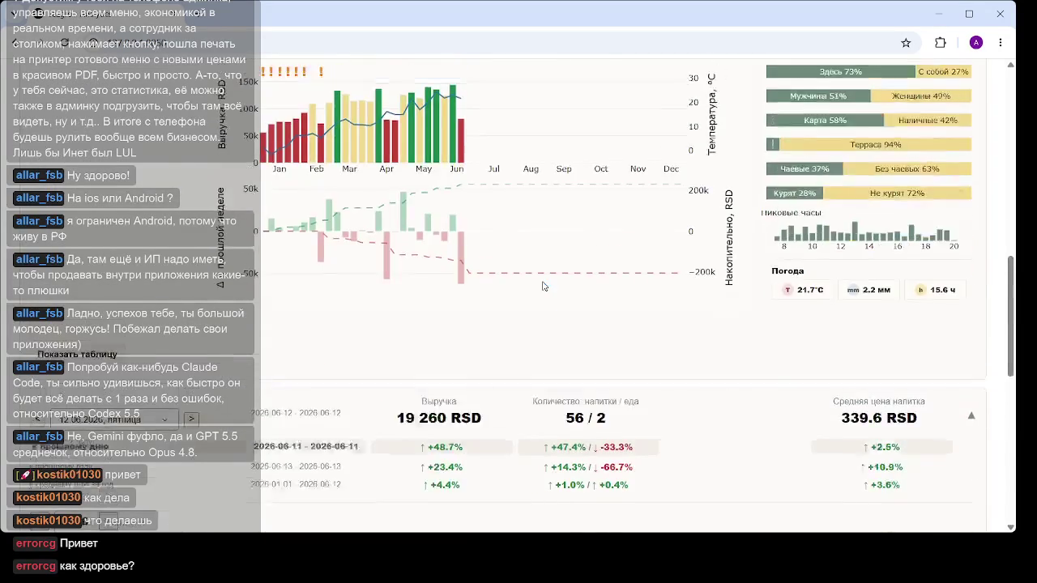
pyautogui.scroll(5, 544, 286)
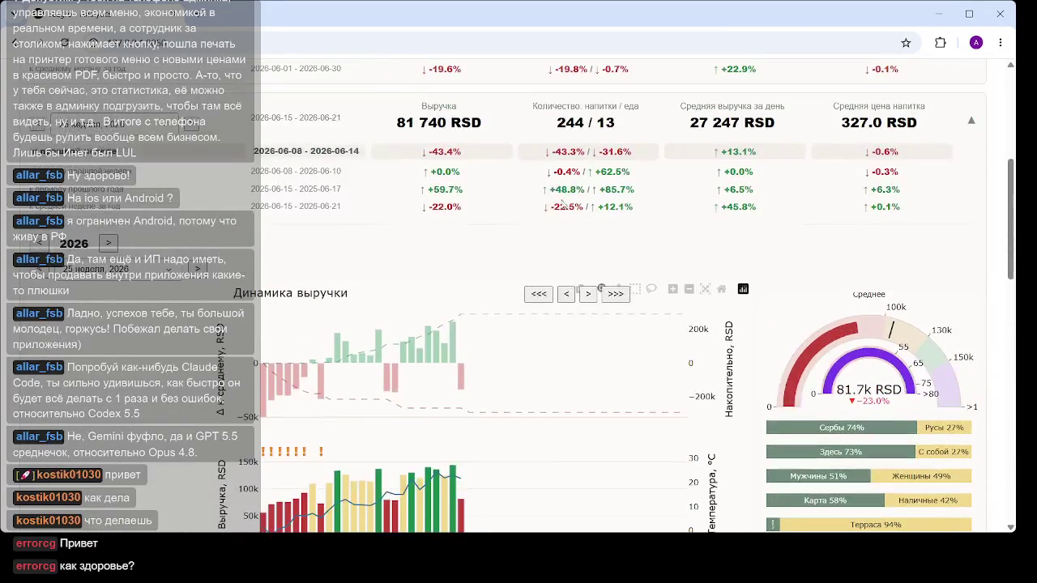
pyautogui.scroll(-5, 567, 243)
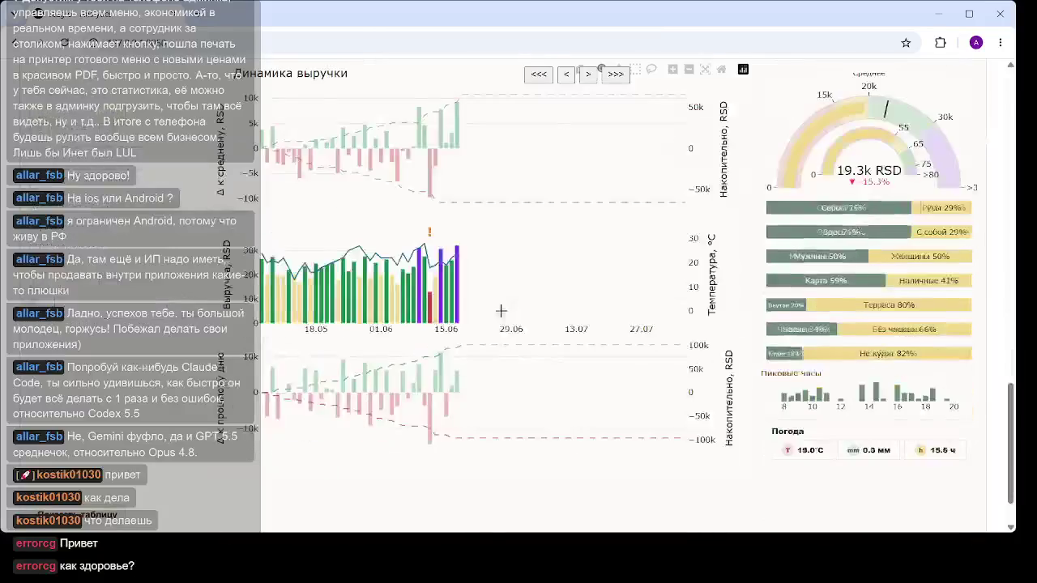
pyautogui.scroll(5, 462, 308)
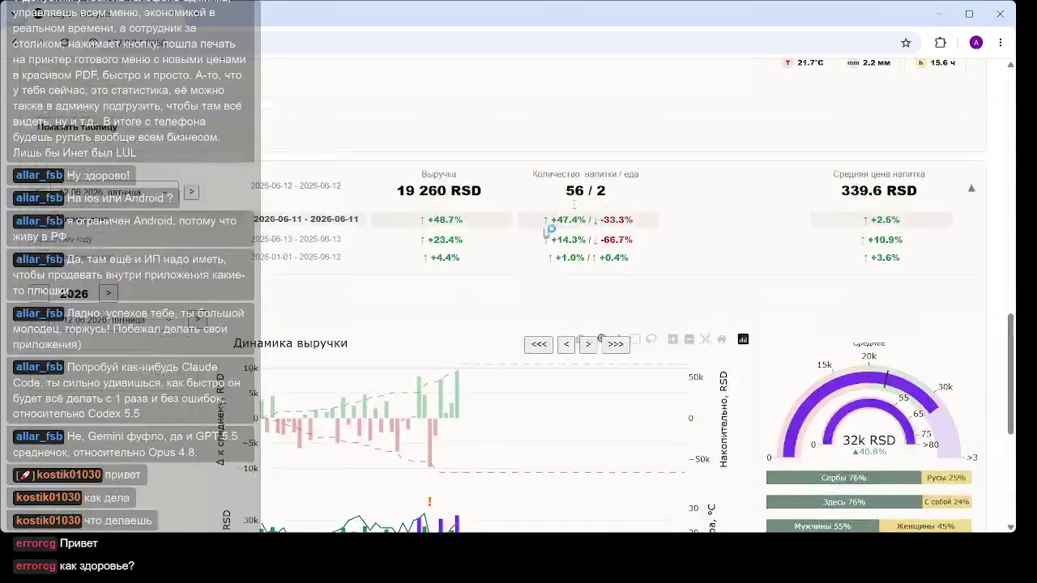
pyautogui.scroll(-3, 577, 201)
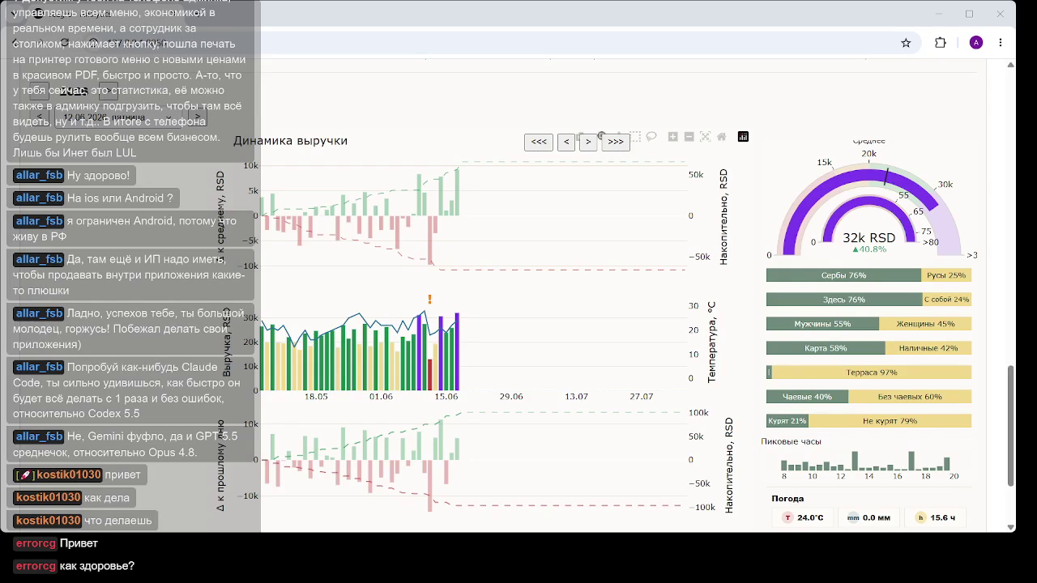
pyautogui.click(257, 42)
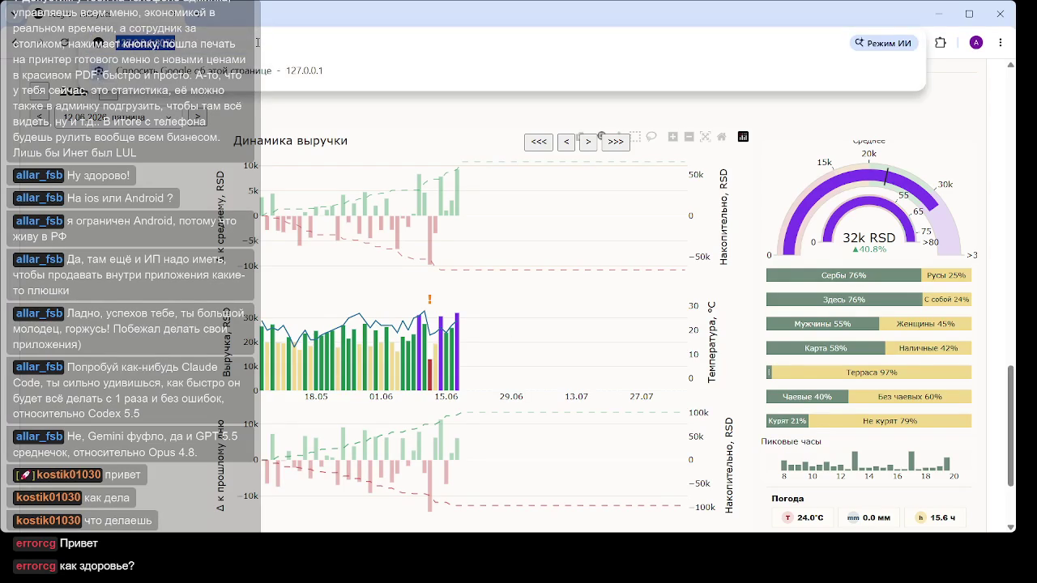
pyautogui.press('Return')
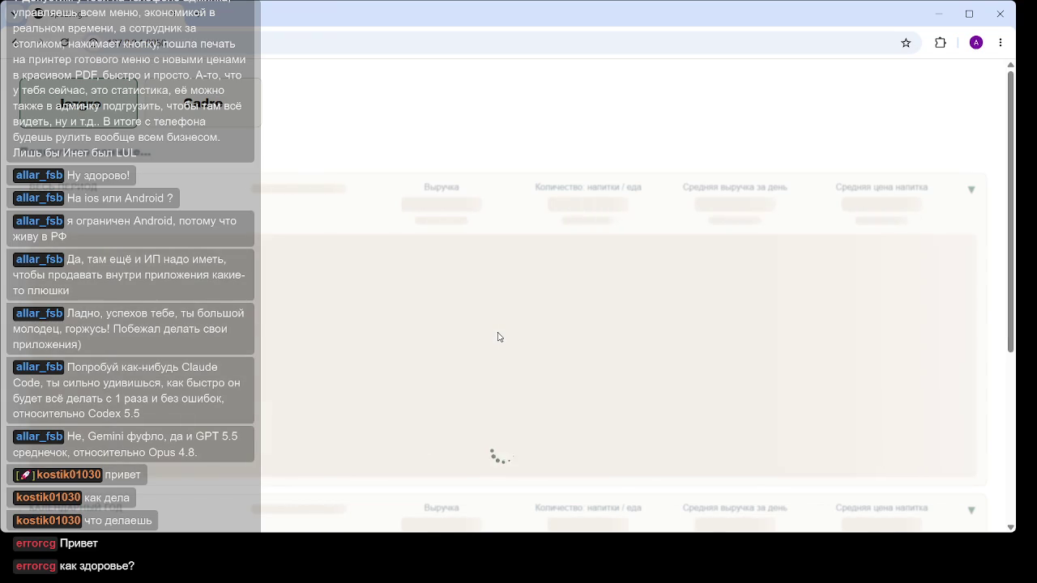
pyautogui.scroll(-3, 496, 335)
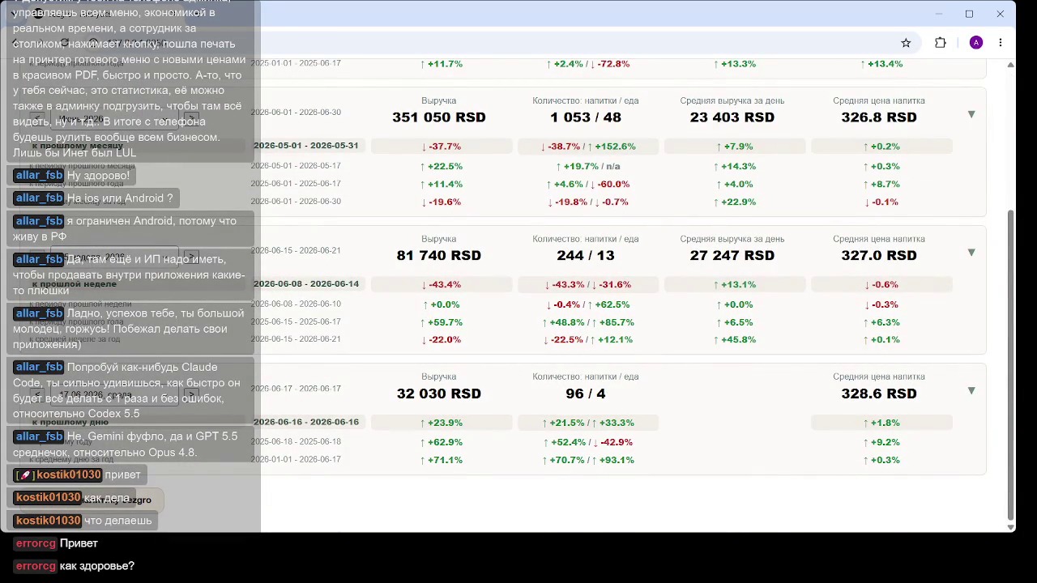
pyautogui.scroll(2, 457, 397)
pyautogui.scroll(-2, 461, 396)
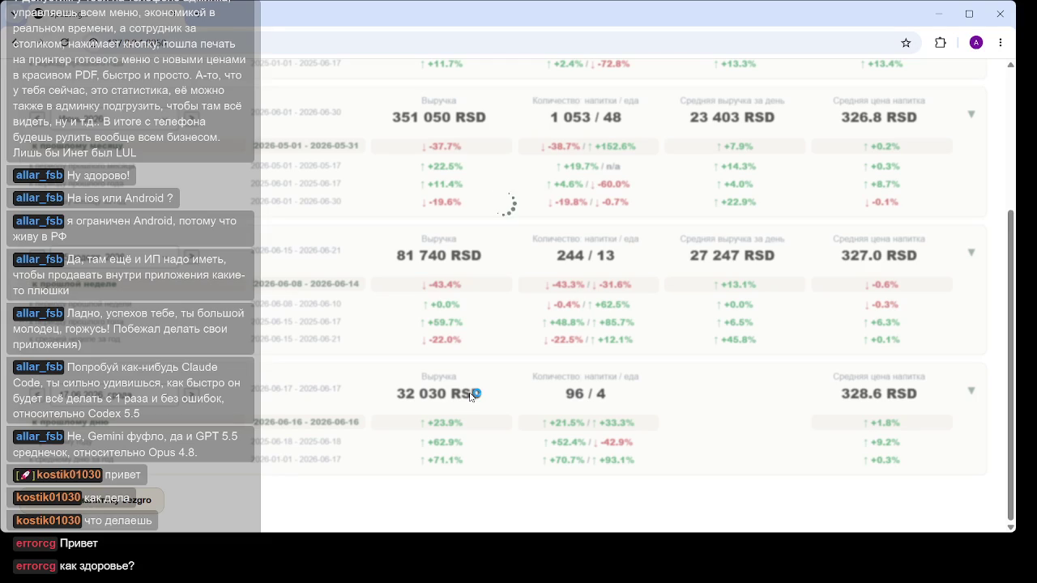
pyautogui.scroll(-5, 478, 389)
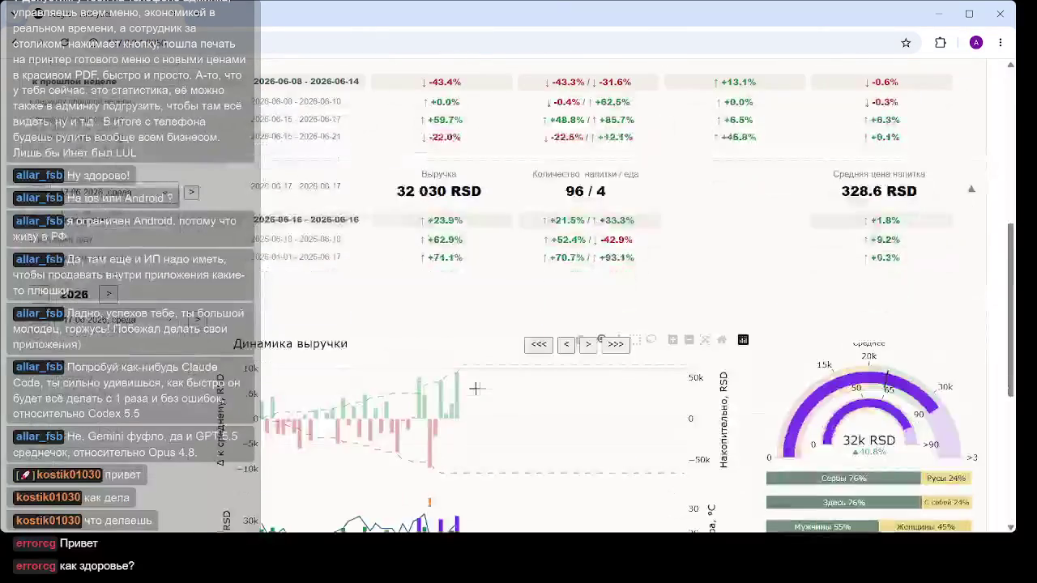
pyautogui.scroll(-2, 486, 384)
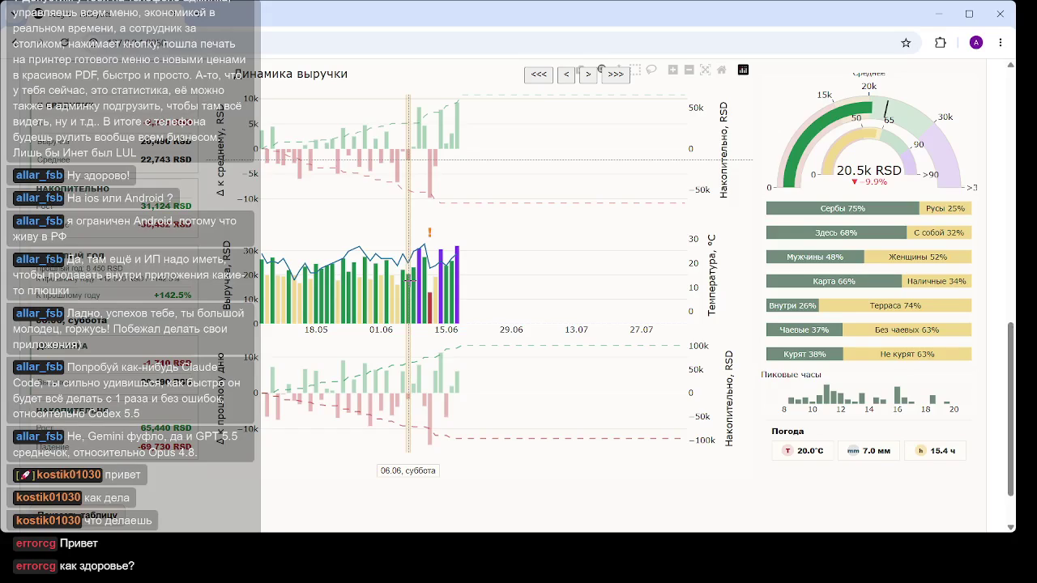
# Select the 06.06 bar so the day card shows 20 490 RSD, 61 drinks and 2 food
pyautogui.click(410, 280)
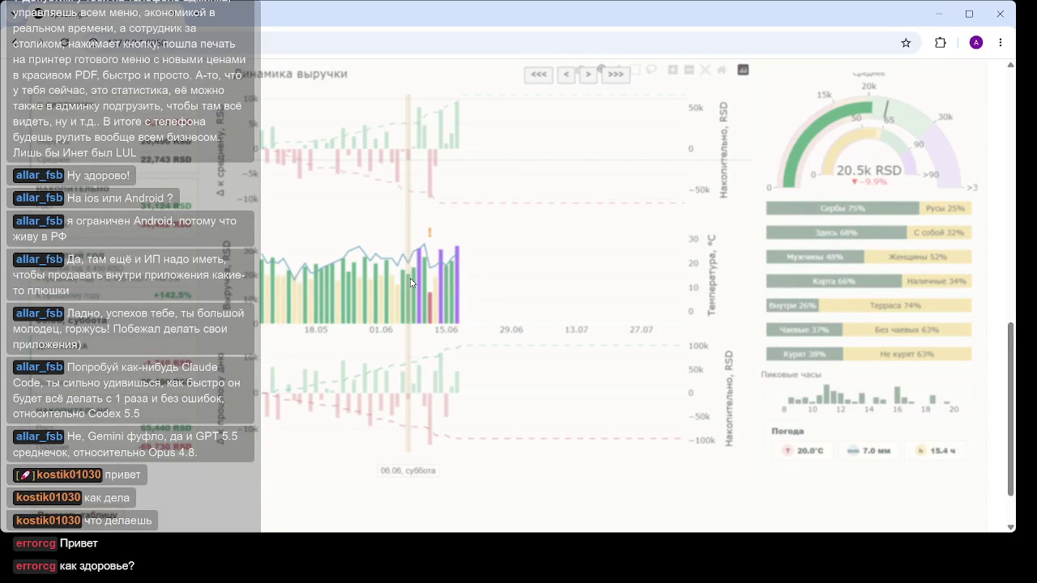
pyautogui.click(393, 296)
pyautogui.scroll(4, 640, 245)
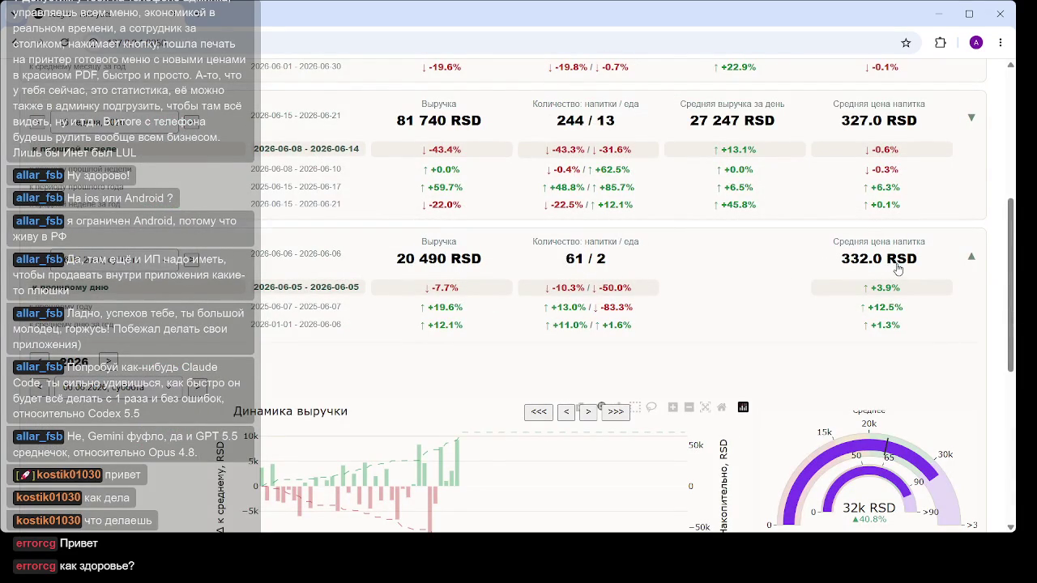
pyautogui.scroll(-3, 890, 266)
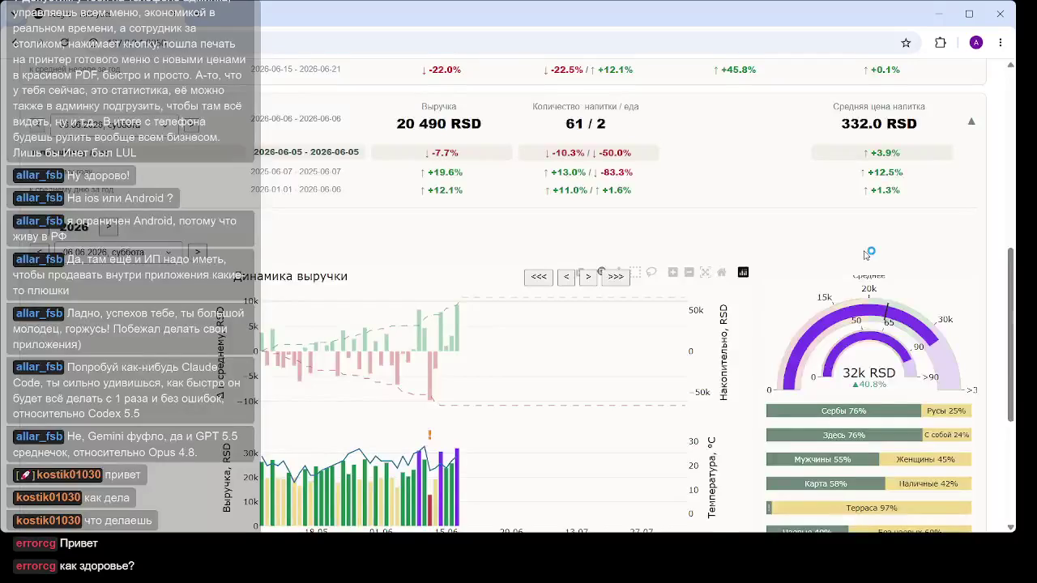
pyautogui.scroll(3, 871, 254)
pyautogui.scroll(-2, 897, 266)
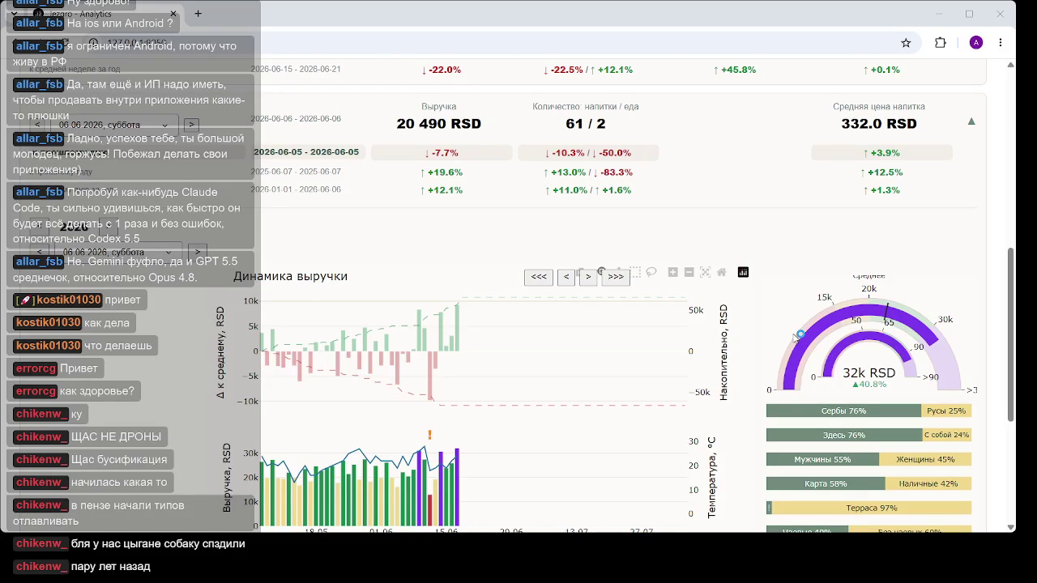
# Inspect one early-June day's figures on the revenue chart, then clear the day selection
pyautogui.click(797, 336)
pyautogui.click(411, 395)
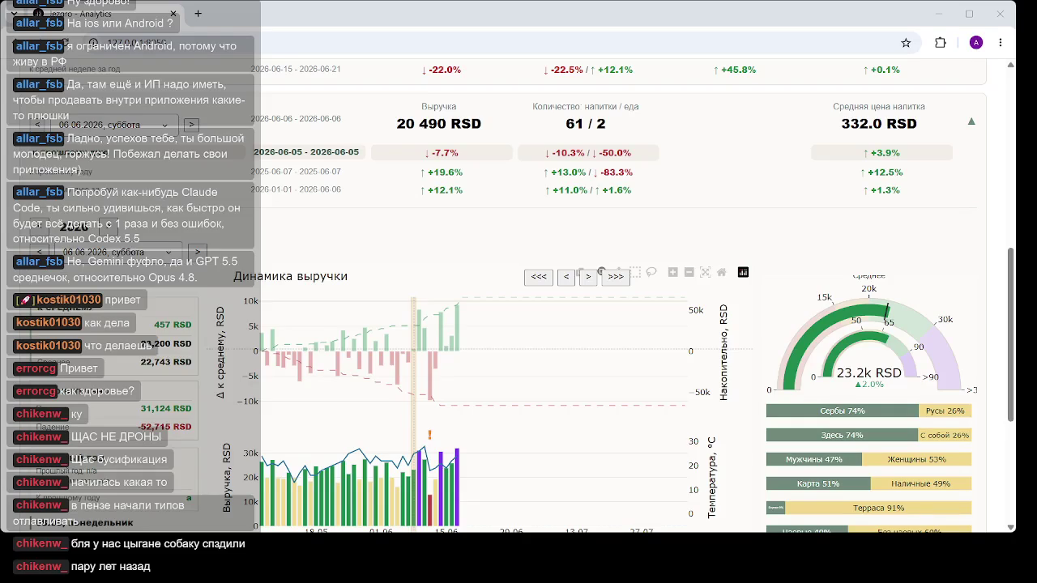
pyautogui.click(400, 451)
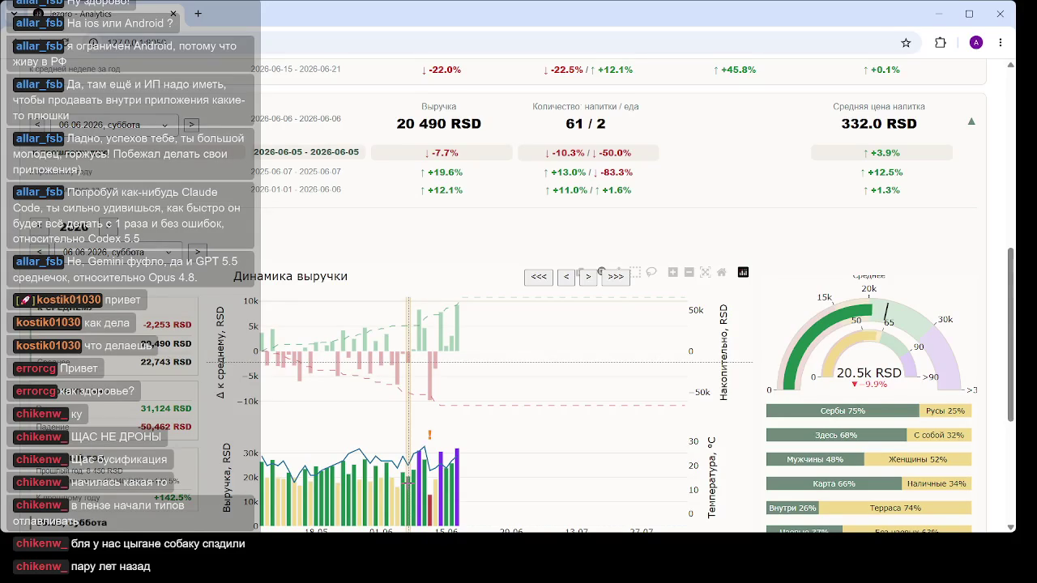
pyautogui.scroll(-2, 409, 482)
pyautogui.scroll(2, 409, 482)
# Step through the days around Monday 1 June, ending on 1 June (21.4k RSD, down 5.8%)
pyautogui.click(415, 458)
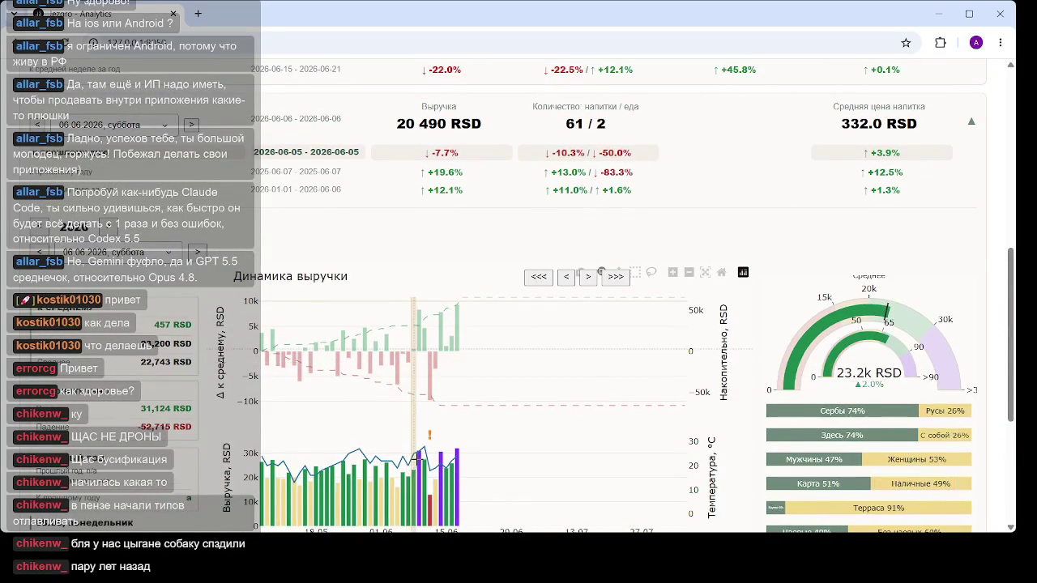
pyautogui.click(418, 453)
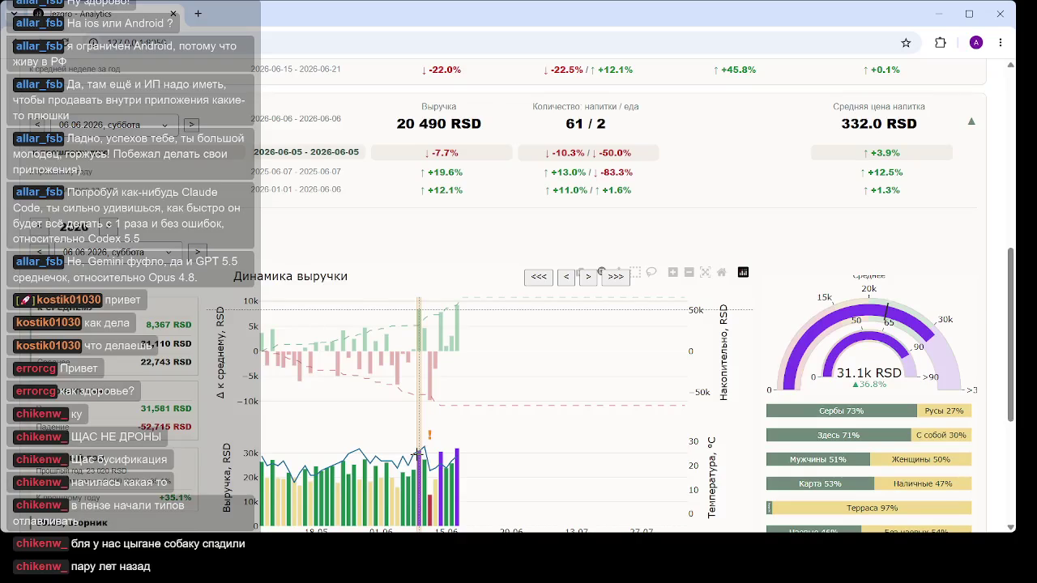
pyautogui.click(407, 434)
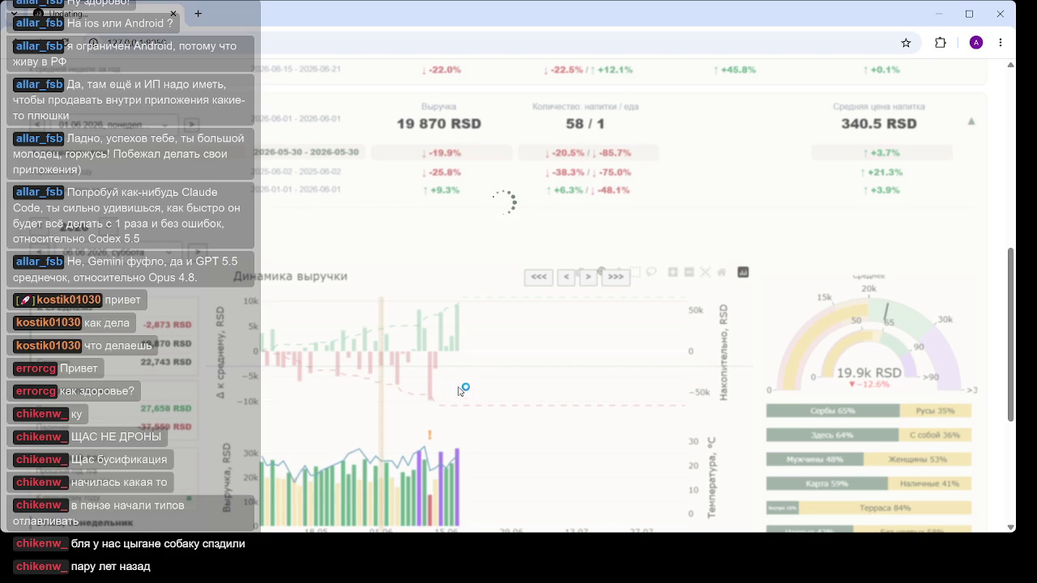
pyautogui.scroll(-1, 453, 377)
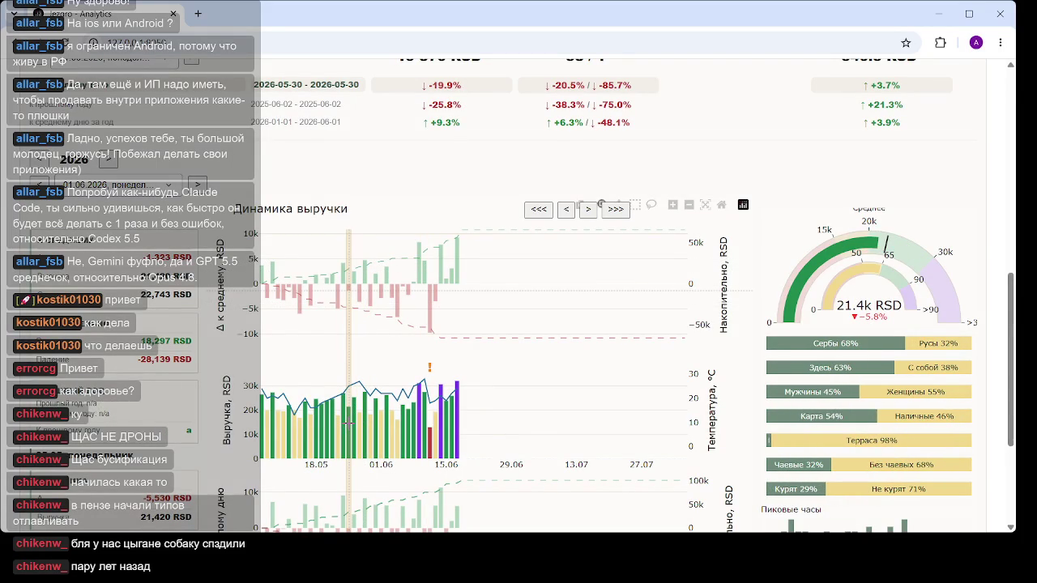
# Select the 25 May bar on the revenue chart, showing 21 420 RSD revenue
pyautogui.click(348, 423)
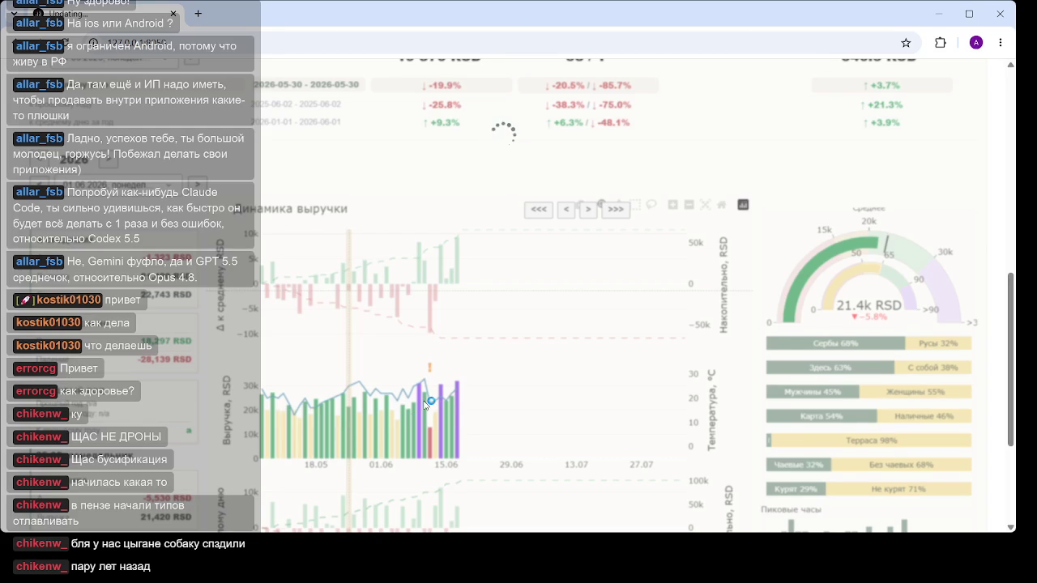
pyautogui.scroll(1, 426, 403)
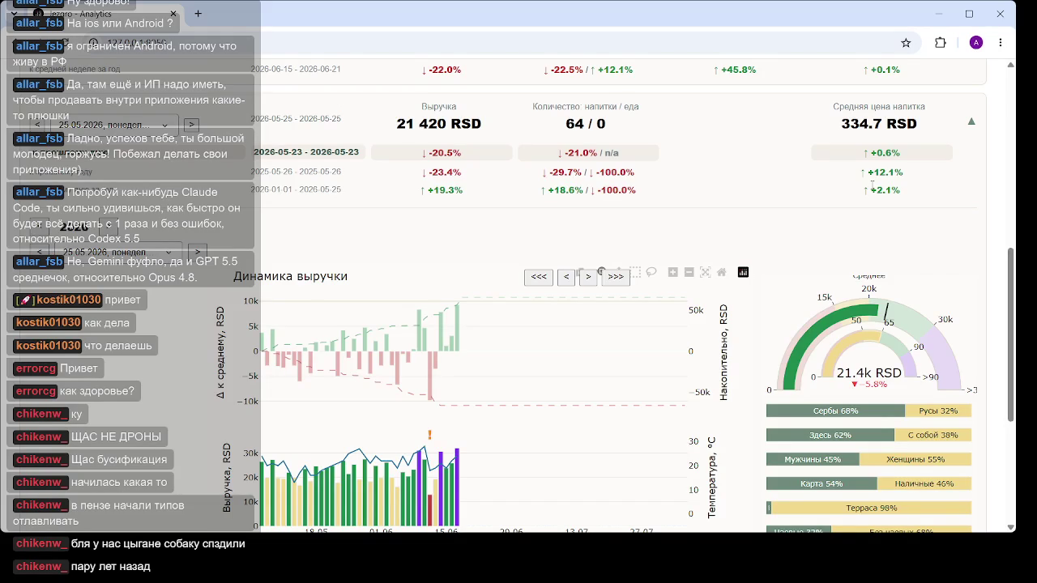
pyautogui.scroll(-1, 516, 287)
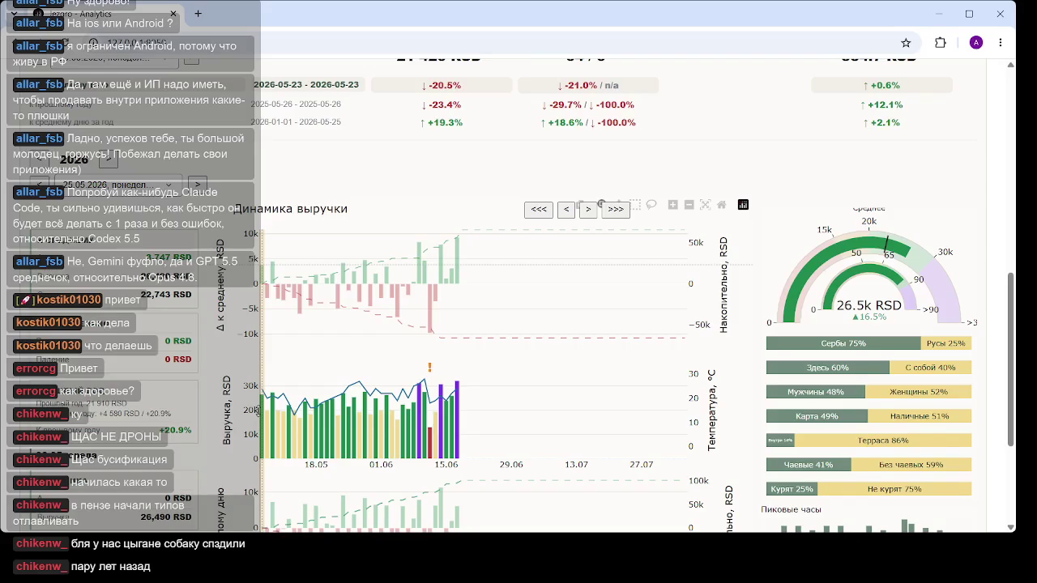
pyautogui.scroll(5, 259, 411)
pyautogui.scroll(-3, 567, 364)
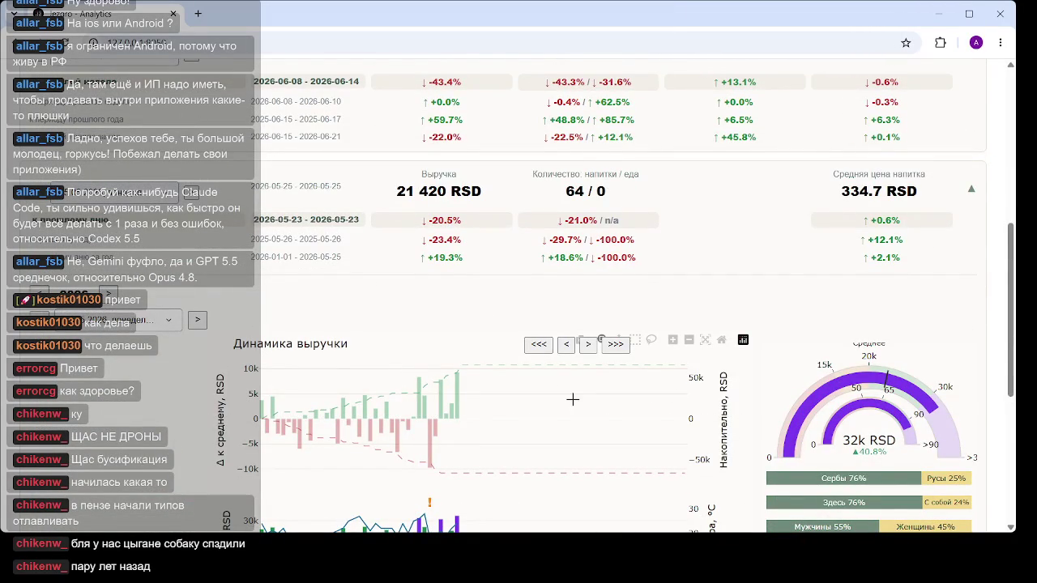
pyautogui.scroll(-3, 573, 397)
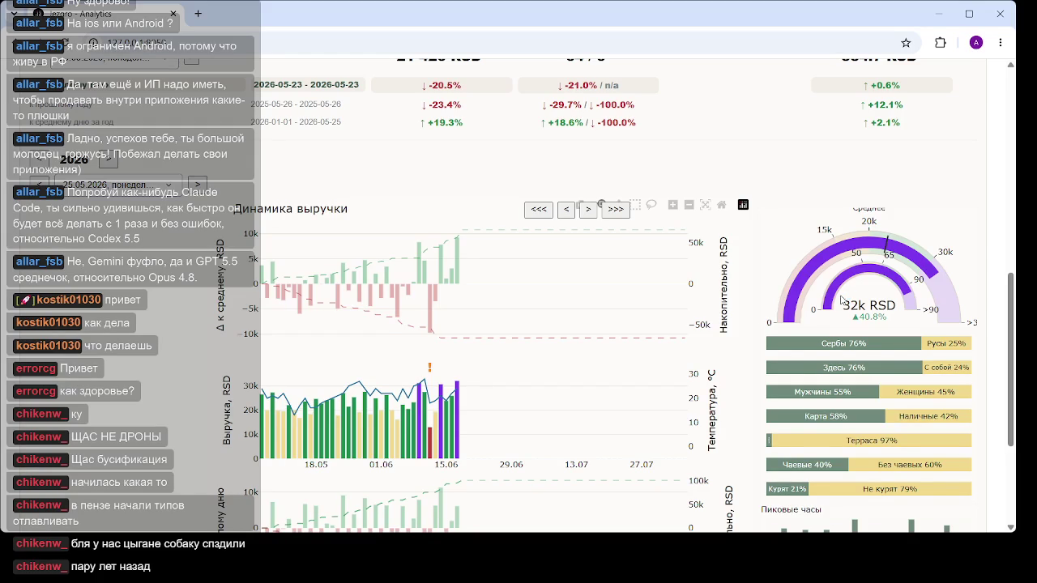
pyautogui.scroll(3, 502, 368)
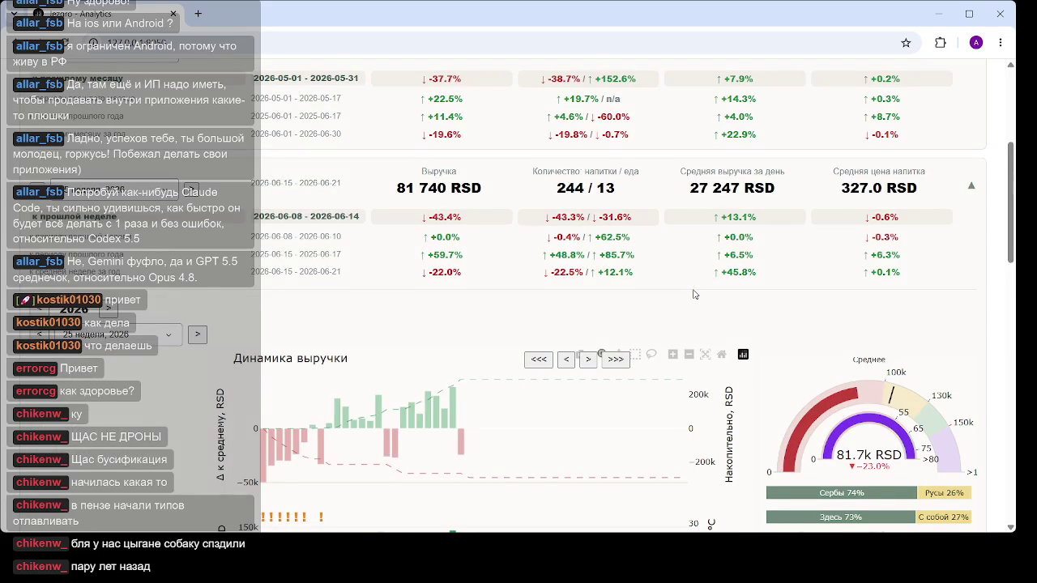
# Select the 8–14 June week, then week 23 (1–7 June), then week 22 (25–31 May)
pyautogui.scroll(-3, 593, 326)
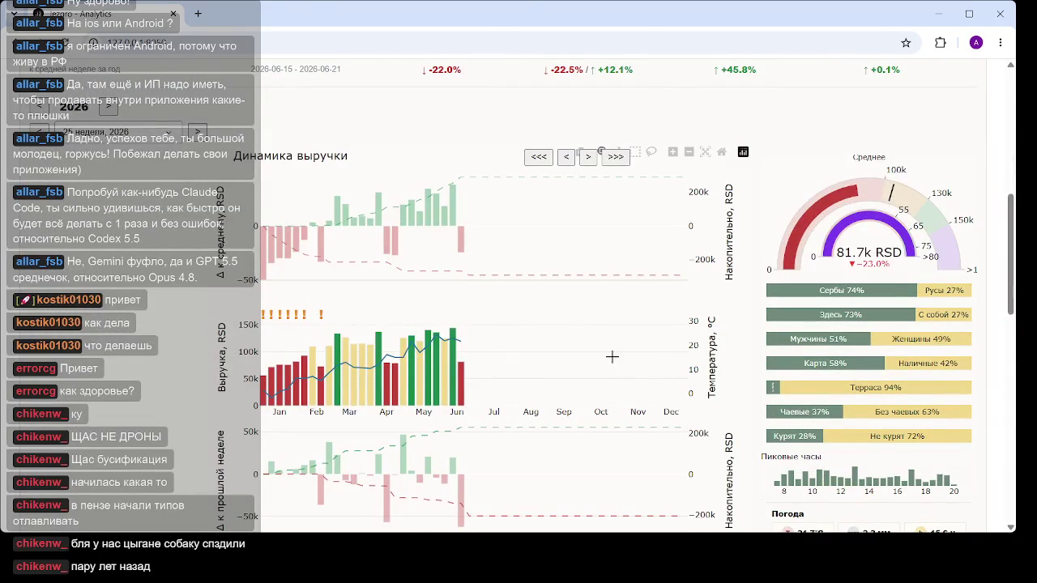
pyautogui.scroll(-3, 631, 361)
pyautogui.scroll(3, 638, 365)
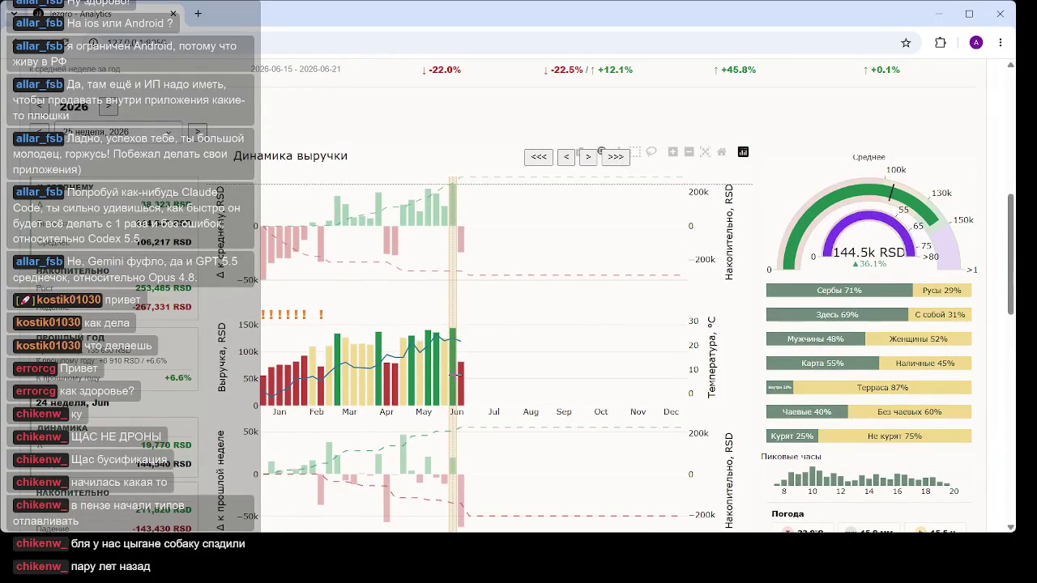
pyautogui.click(454, 375)
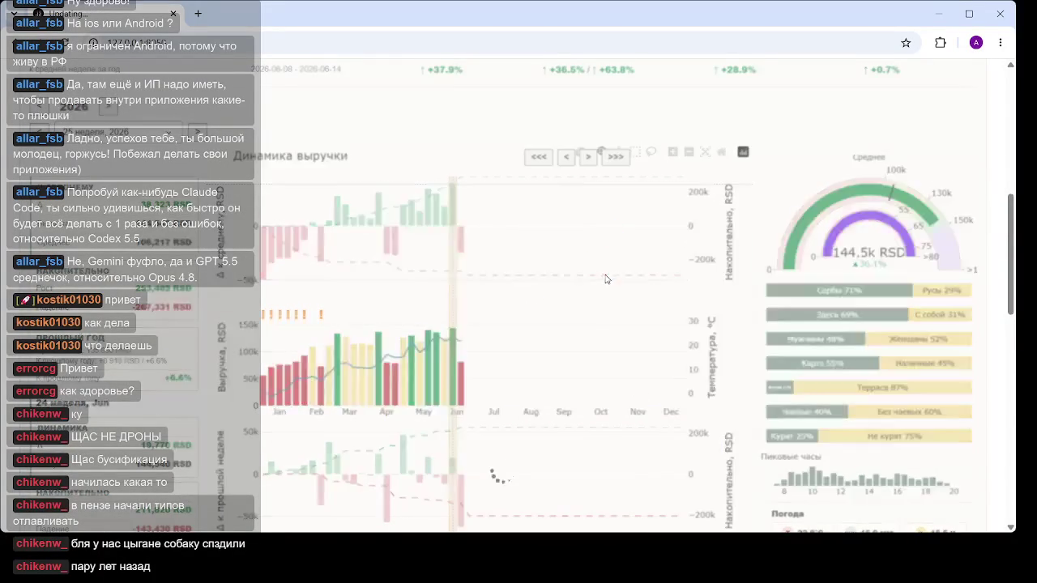
pyautogui.scroll(3, 603, 279)
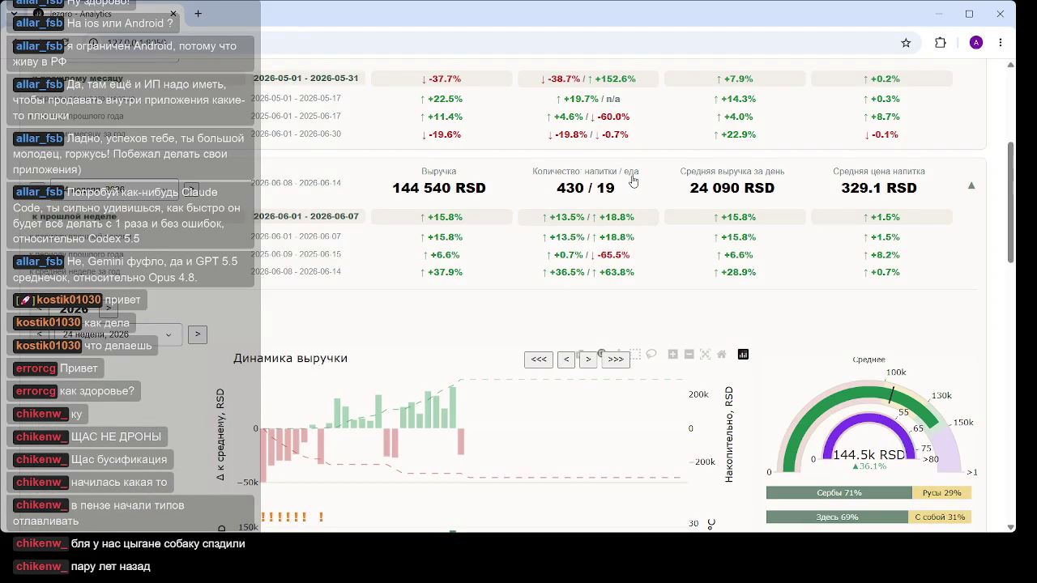
pyautogui.scroll(-3, 441, 444)
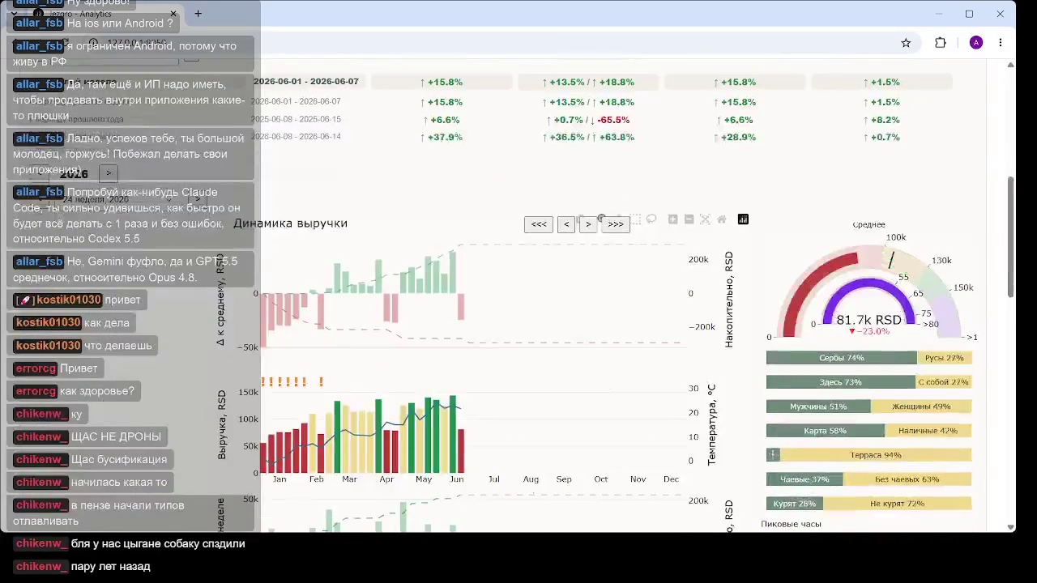
pyautogui.click(443, 440)
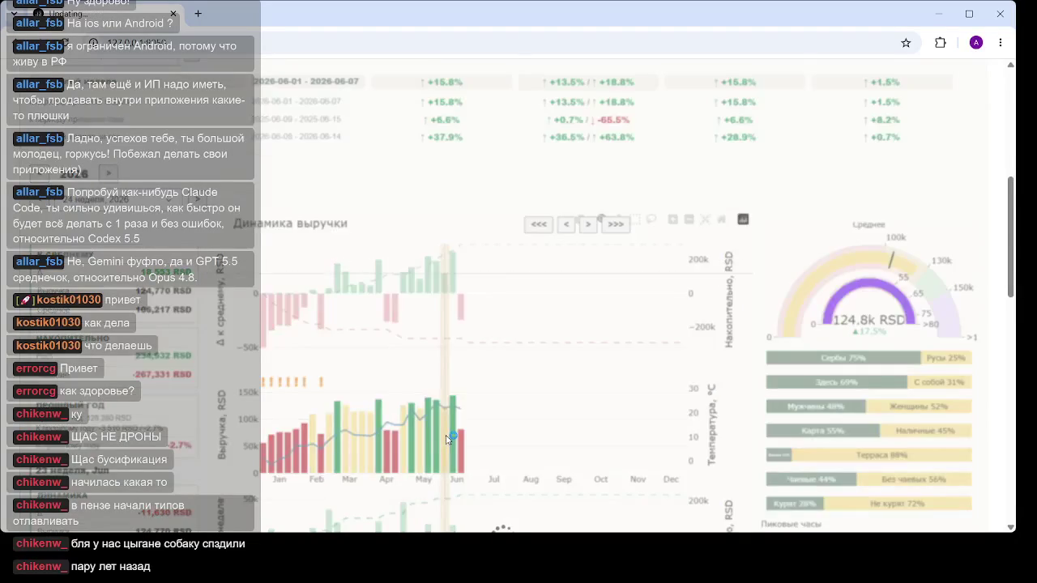
pyautogui.scroll(1, 478, 269)
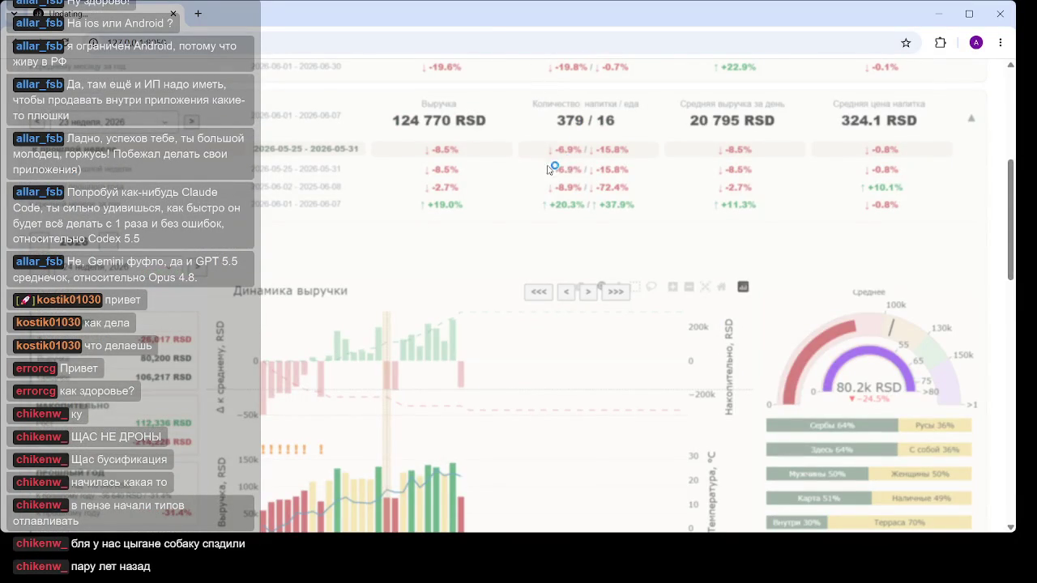
pyautogui.scroll(-1, 515, 239)
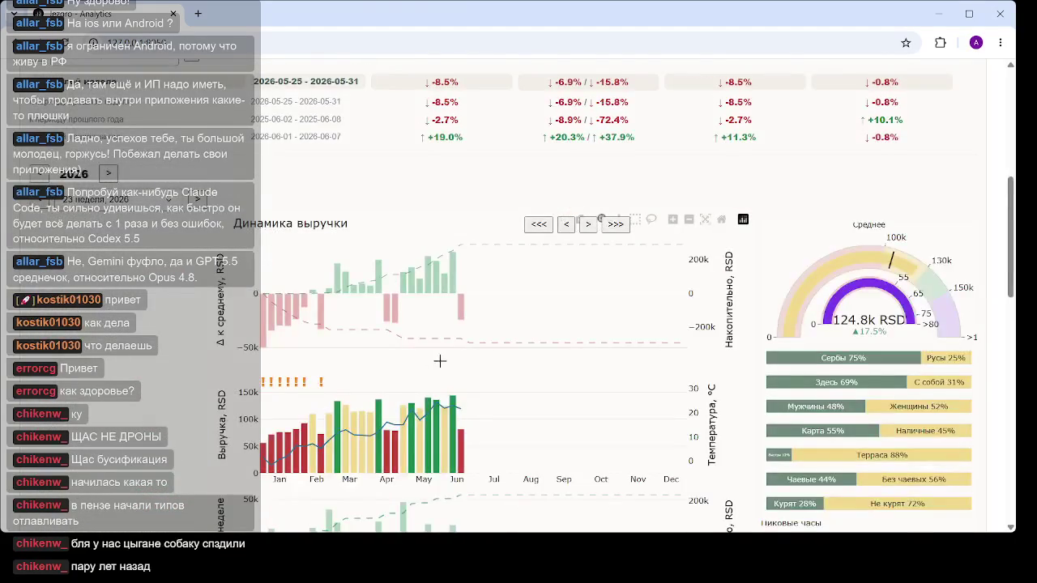
pyautogui.scroll(-1, 462, 335)
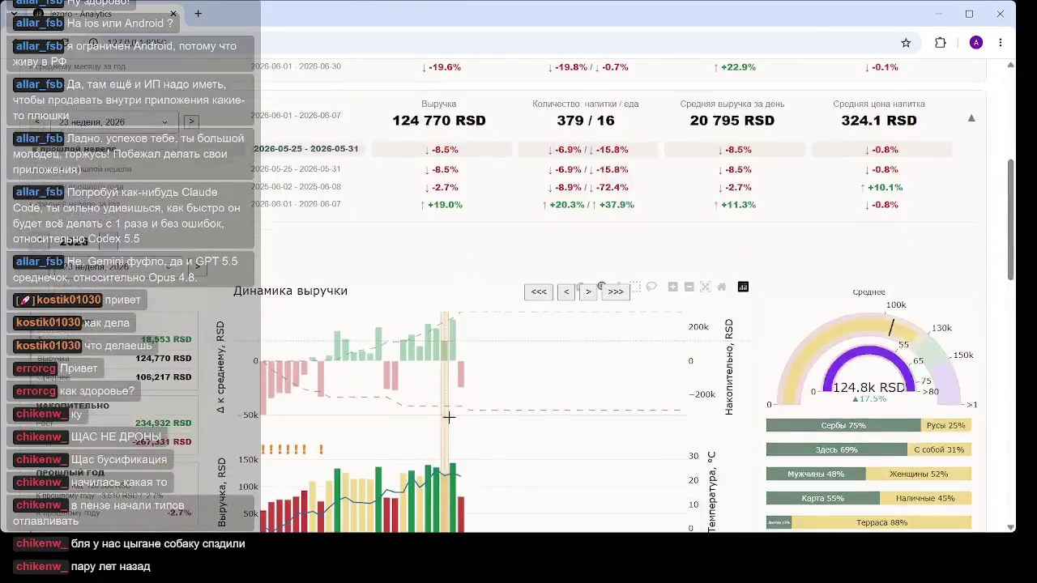
pyautogui.click(436, 488)
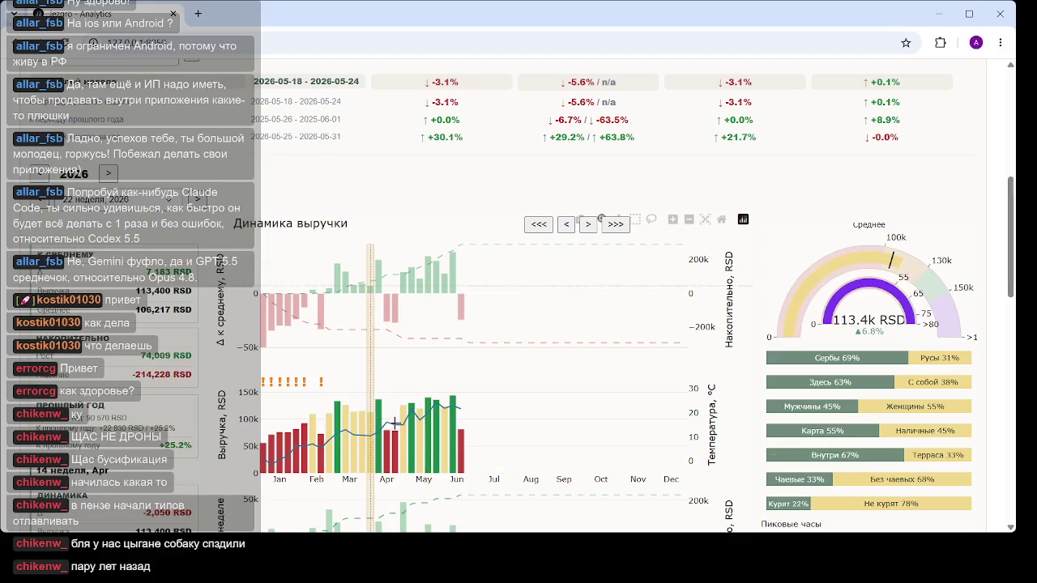
# Select the 9–15 March 2026 week bar, showing 126 510 RSD revenue
pyautogui.click(344, 415)
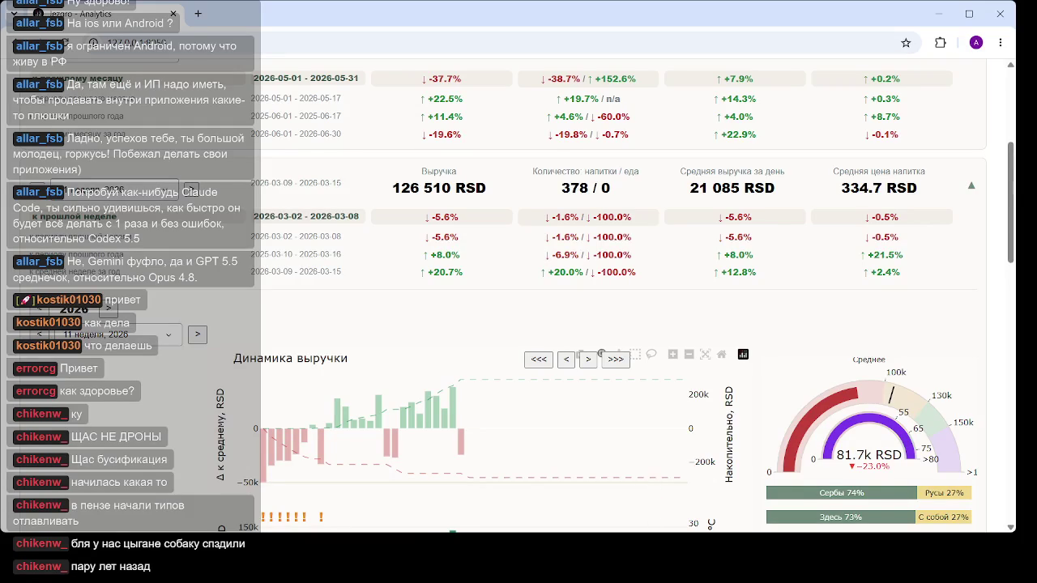
pyautogui.scroll(5, 393, 275)
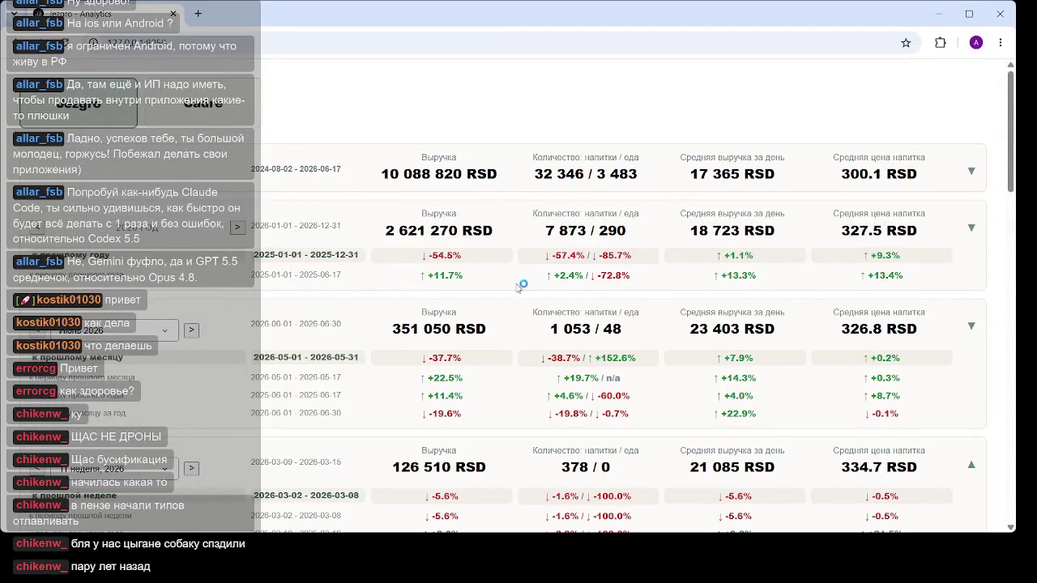
pyautogui.scroll(-5, 490, 304)
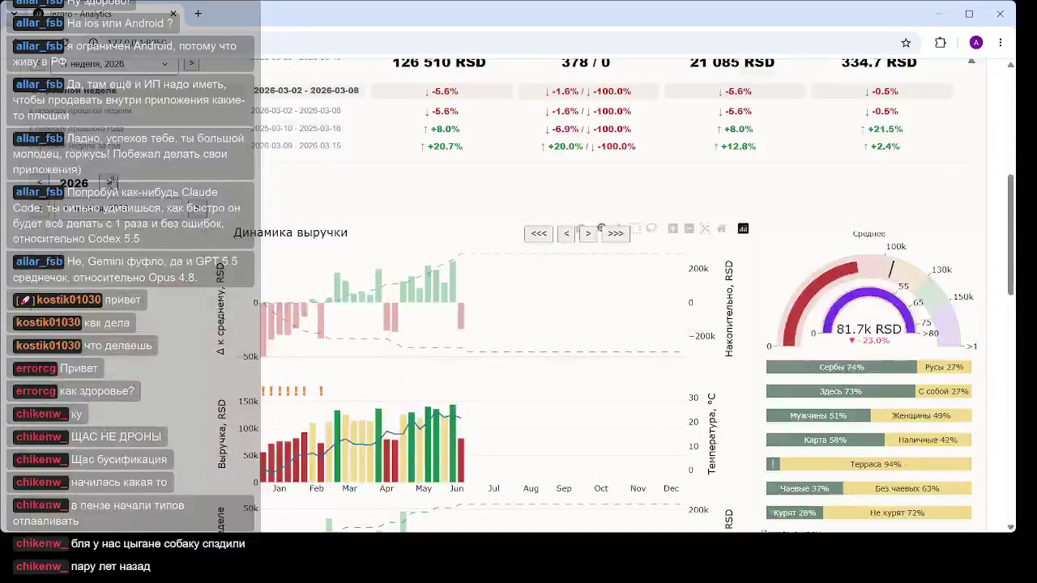
# Browse the week selector list, then close it without choosing a week
pyautogui.click(168, 215)
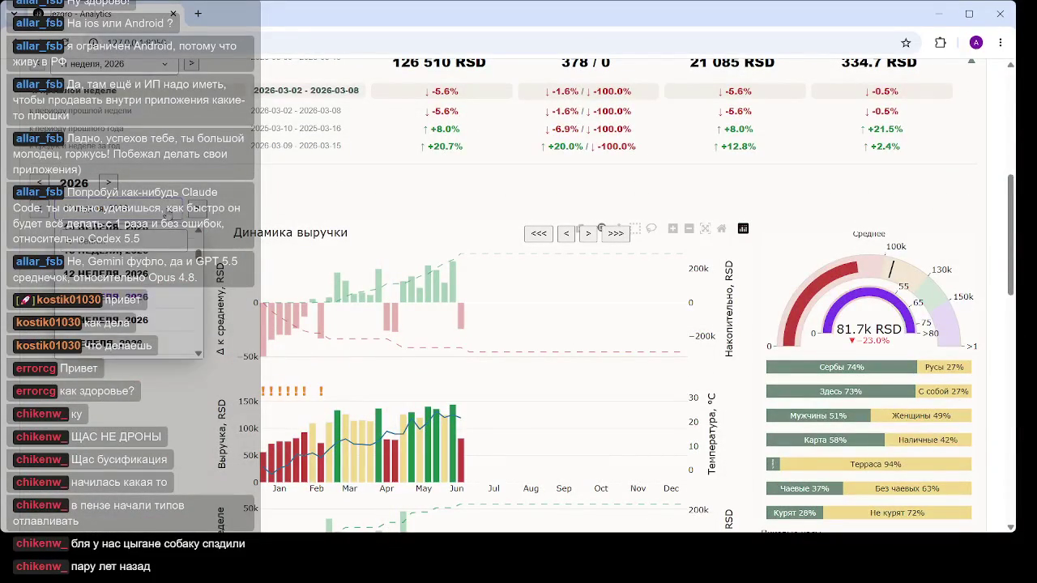
pyautogui.scroll(-8, 140, 310)
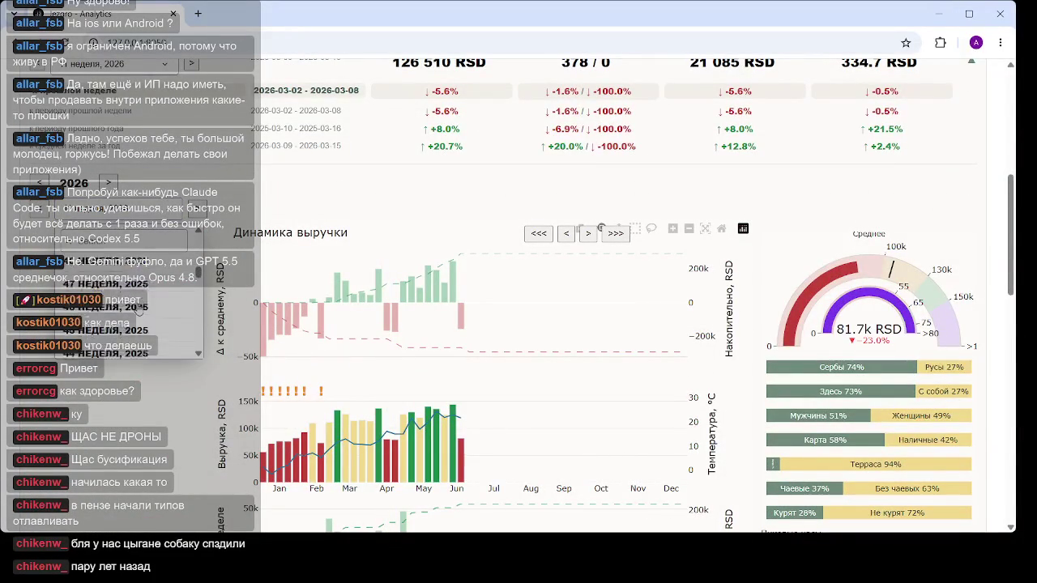
pyautogui.scroll(-2, 156, 308)
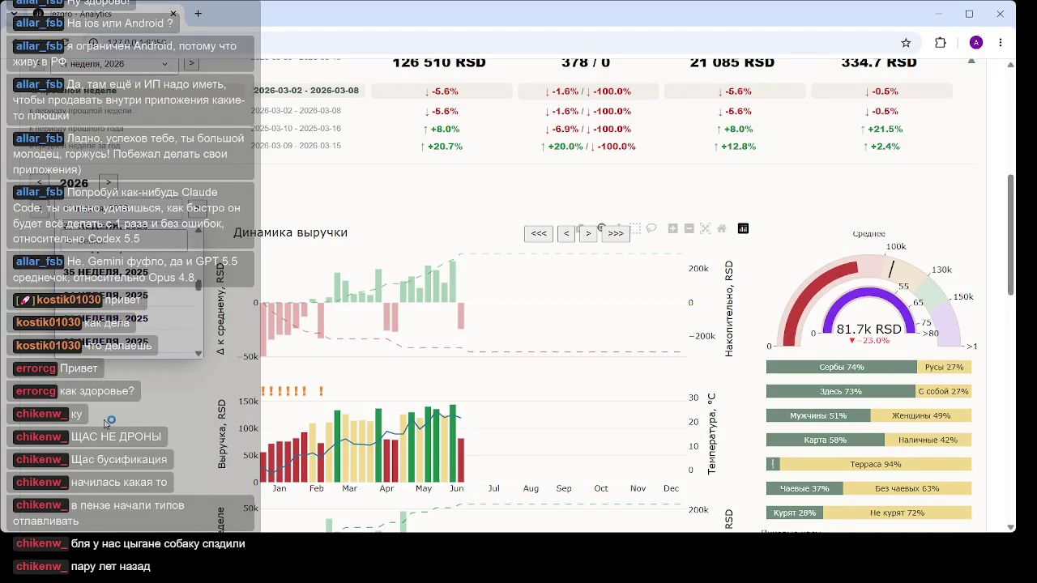
pyautogui.scroll(4, 141, 312)
pyautogui.scroll(10, 142, 310)
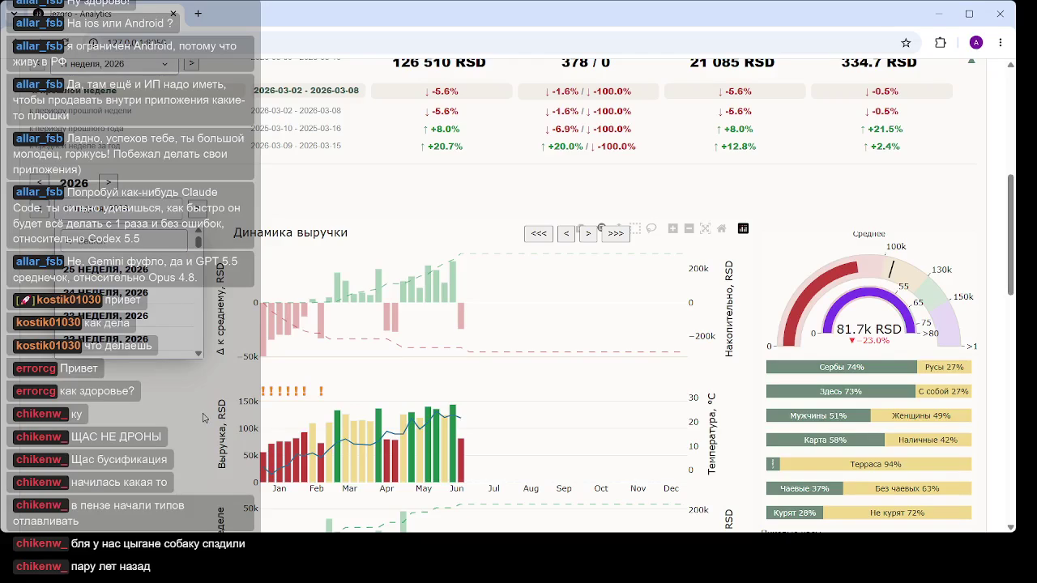
pyautogui.click(188, 433)
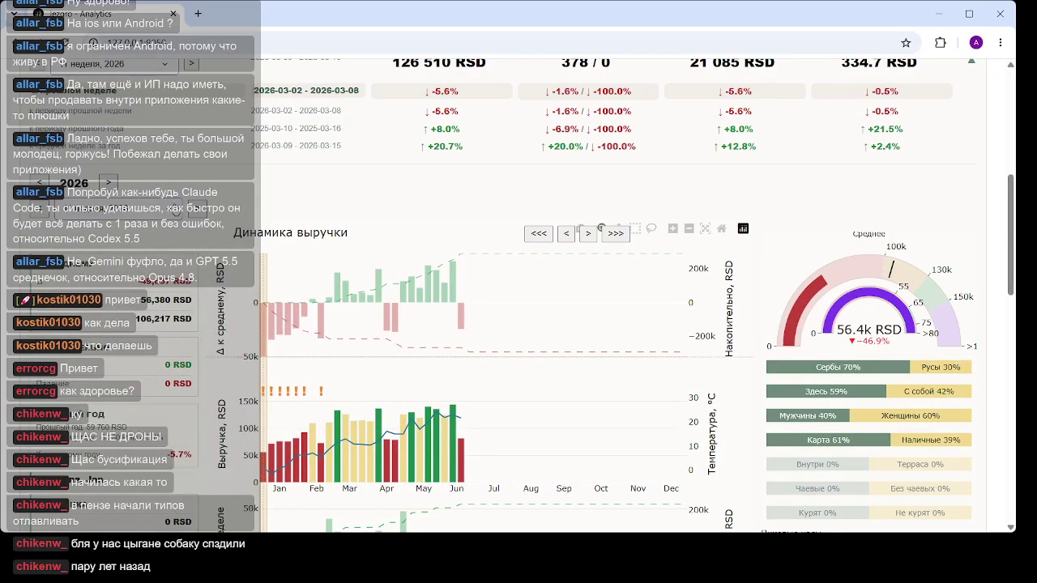
# Reopen the week list and choose the 29 September–5 October 2025 week
pyautogui.click(174, 207)
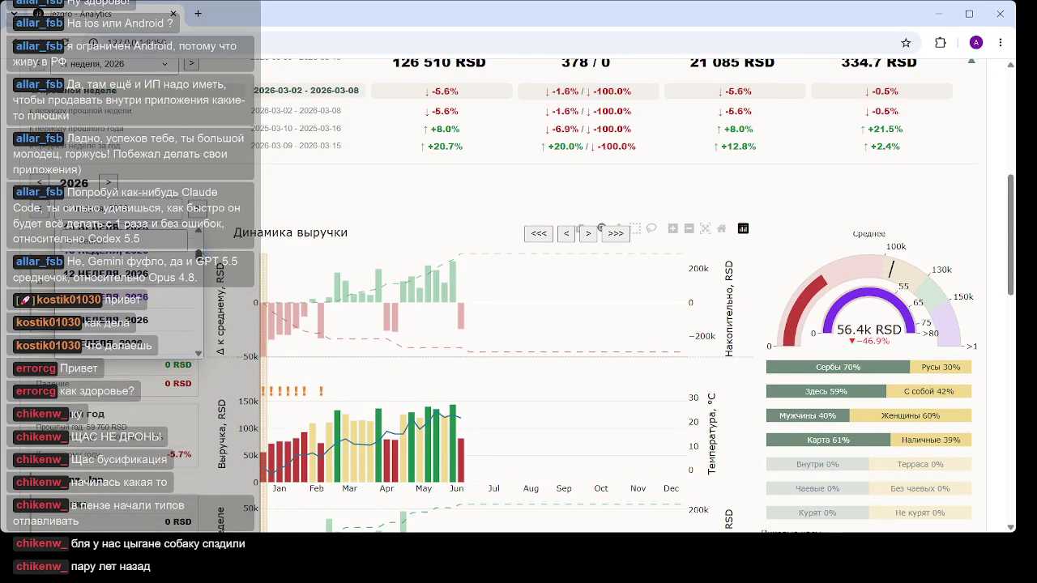
pyautogui.scroll(-8, 177, 285)
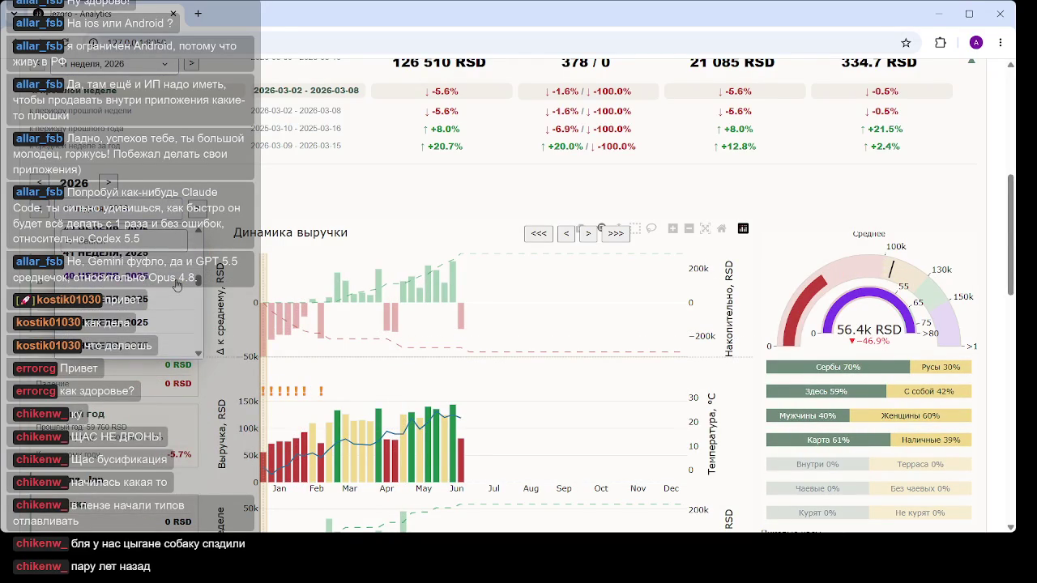
pyautogui.scroll(5, 176, 285)
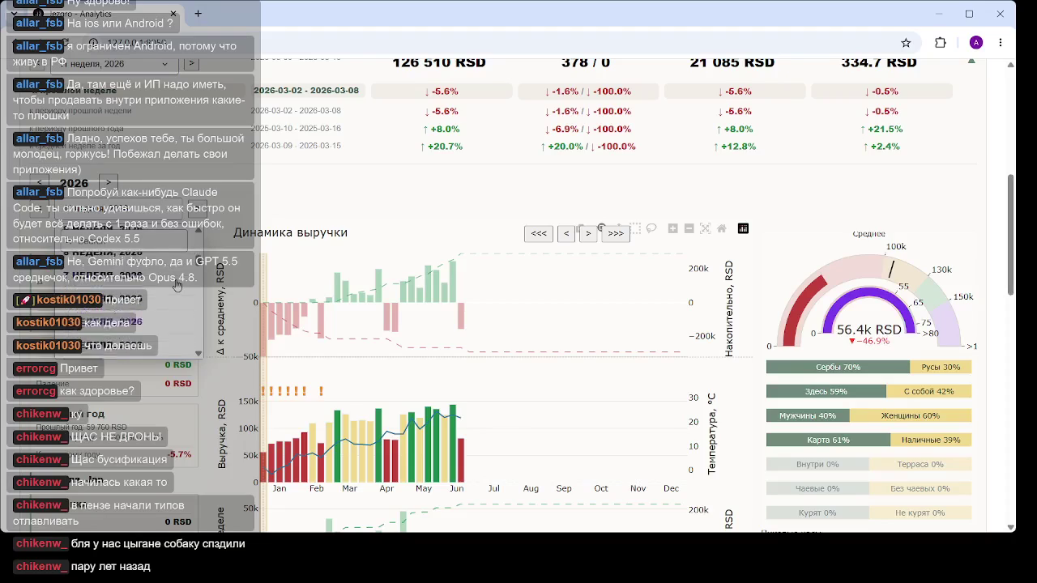
pyautogui.scroll(-3, 170, 285)
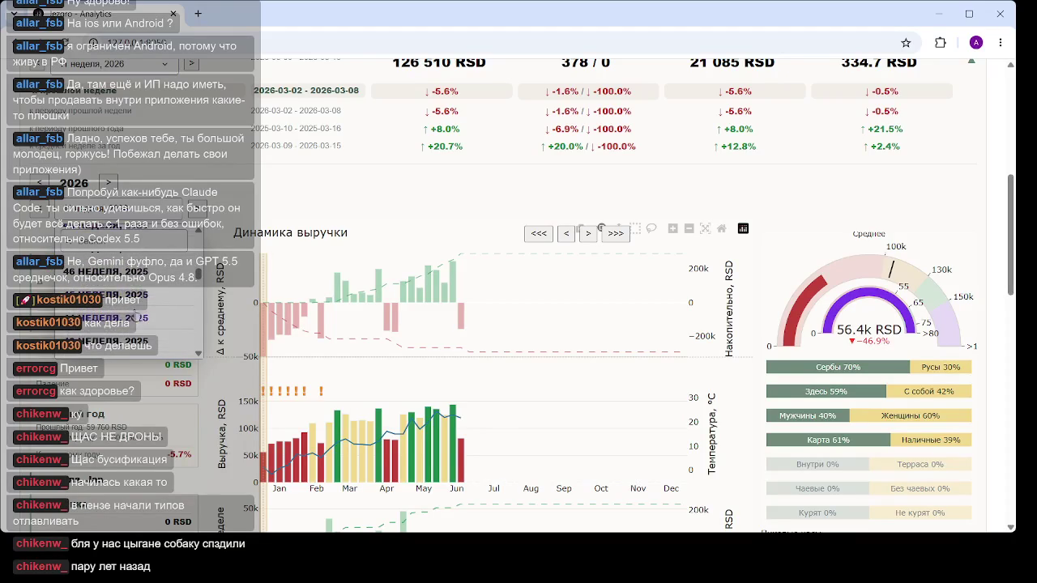
pyautogui.scroll(1, 138, 308)
pyautogui.scroll(3, 122, 296)
pyautogui.scroll(5, 122, 296)
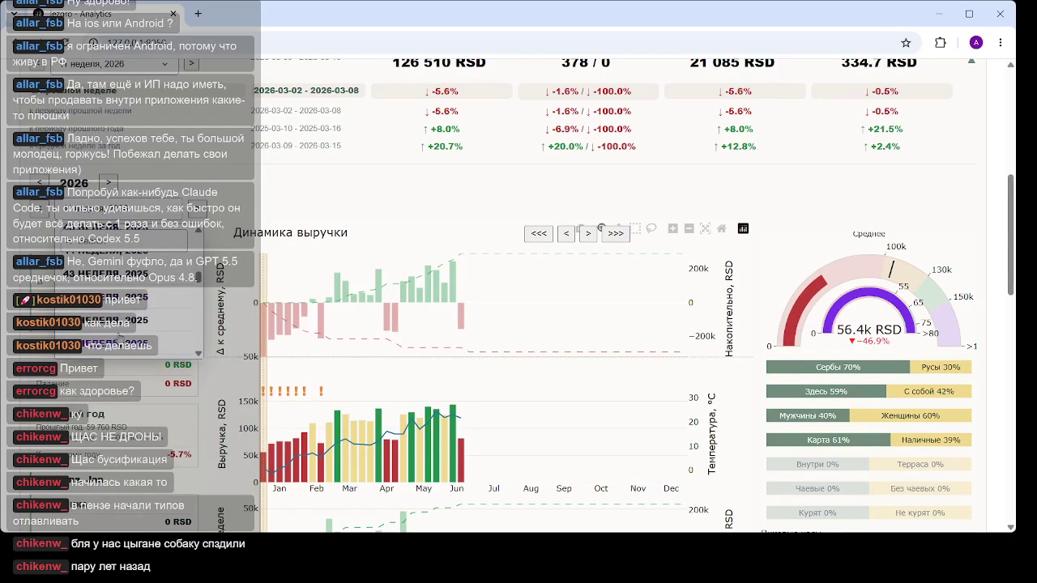
pyautogui.click(121, 344)
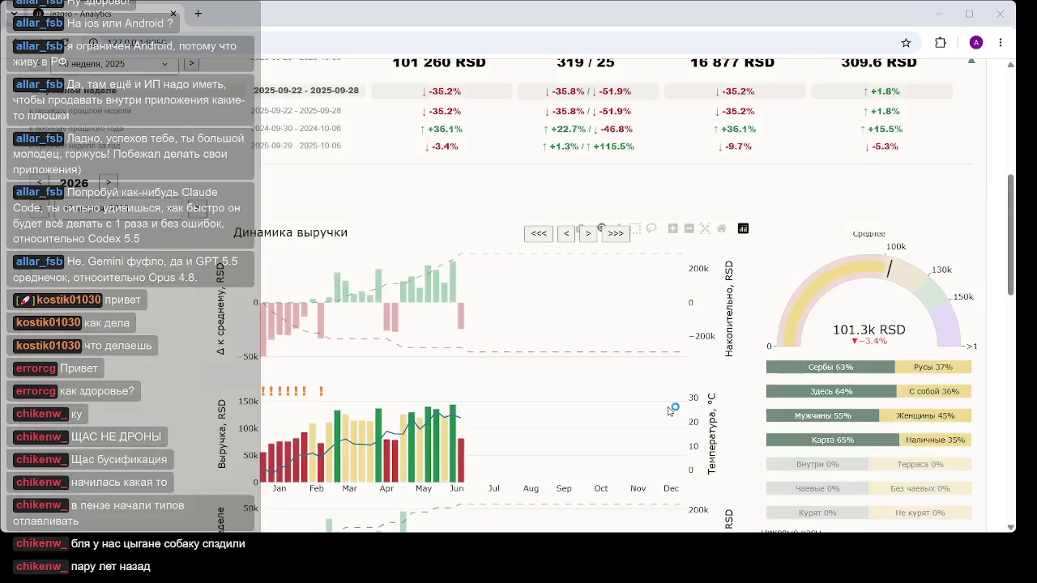
# Select another week bar on the revenue chart, then open a new blank browser tab
pyautogui.moveTo(407, 391)
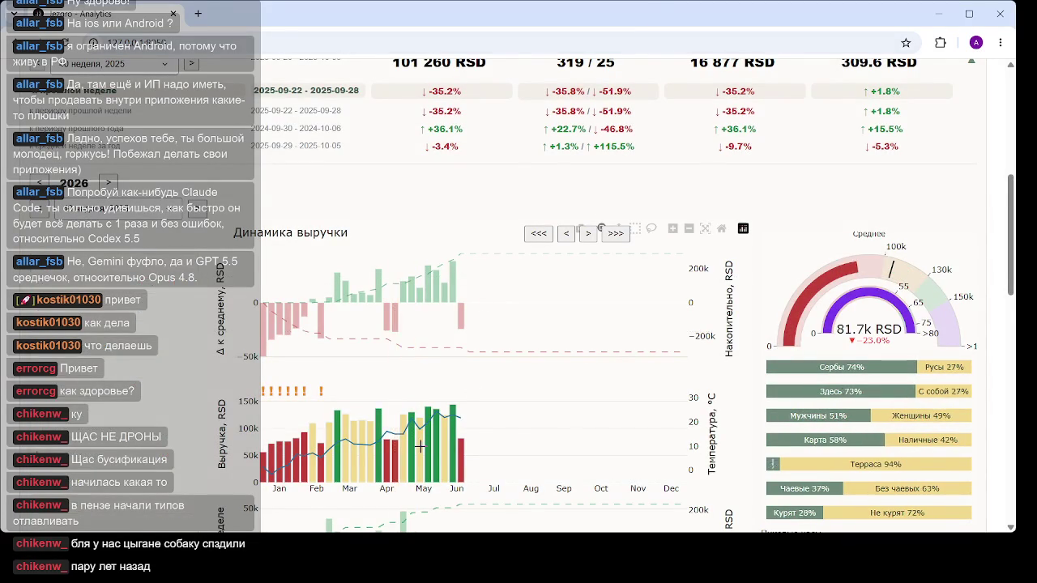
pyautogui.scroll(-1, 421, 415)
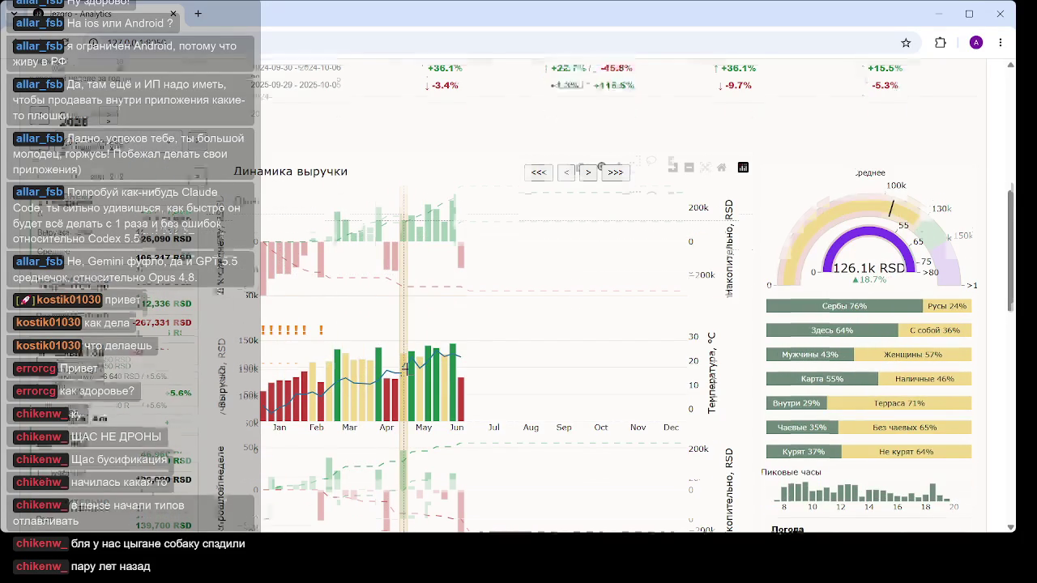
pyautogui.scroll(3, 407, 368)
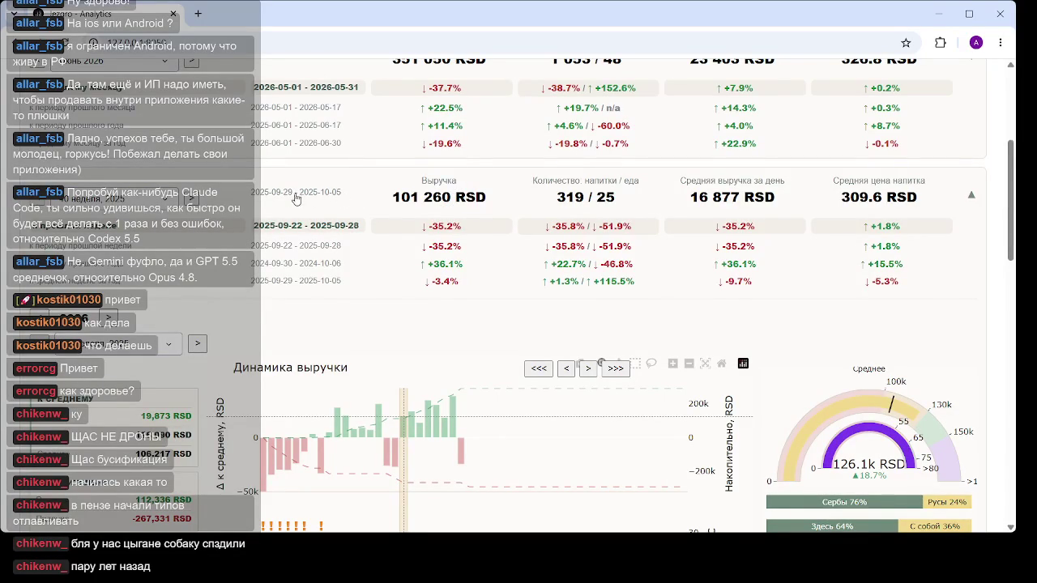
pyautogui.click(338, 202)
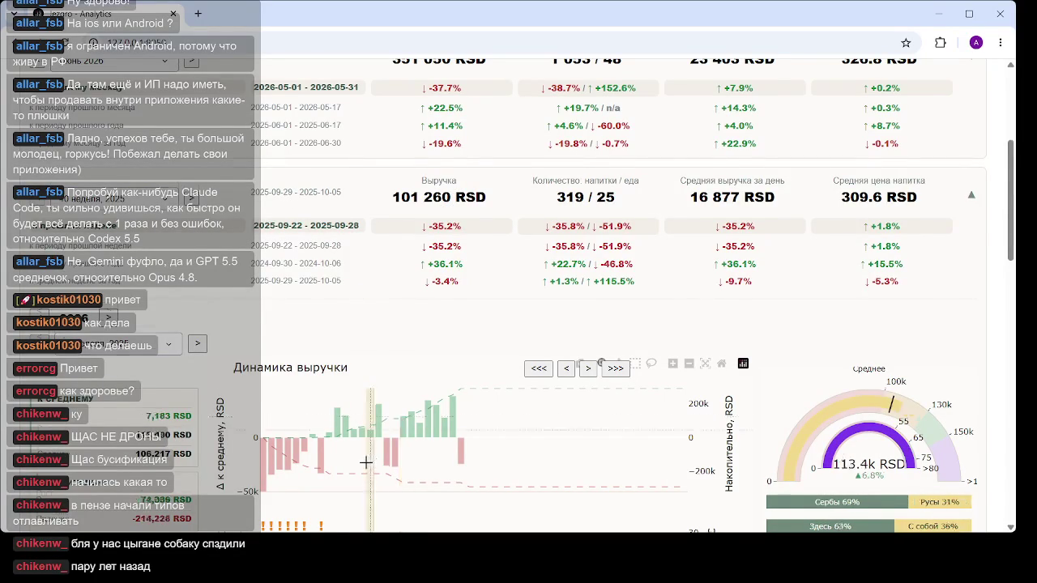
pyautogui.scroll(-3, 357, 324)
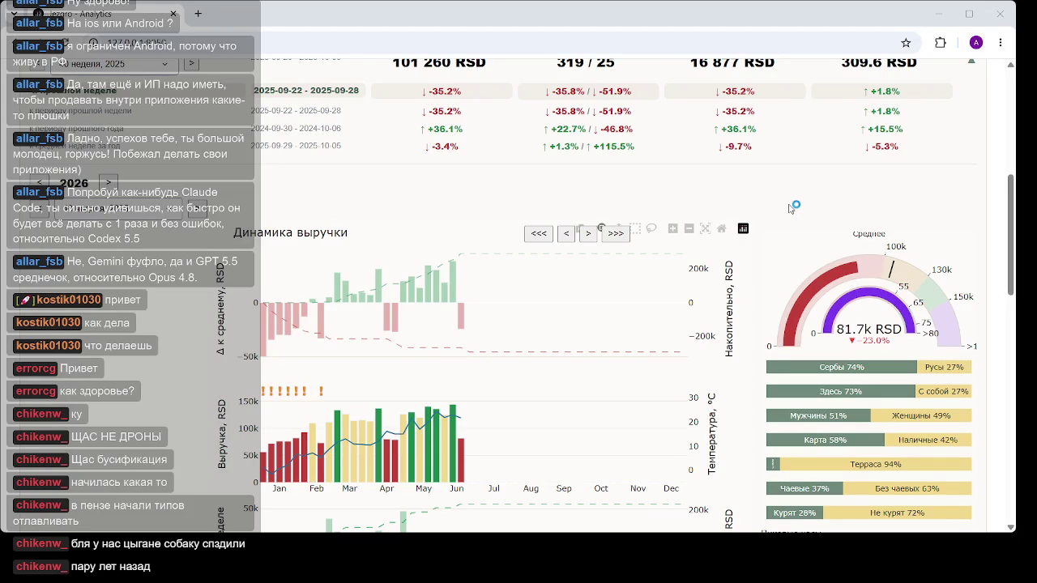
pyautogui.click(197, 14)
# Search Google for 'пенза' in the new tab
pyautogui.click(322, 49)
pyautogui.write('пе')
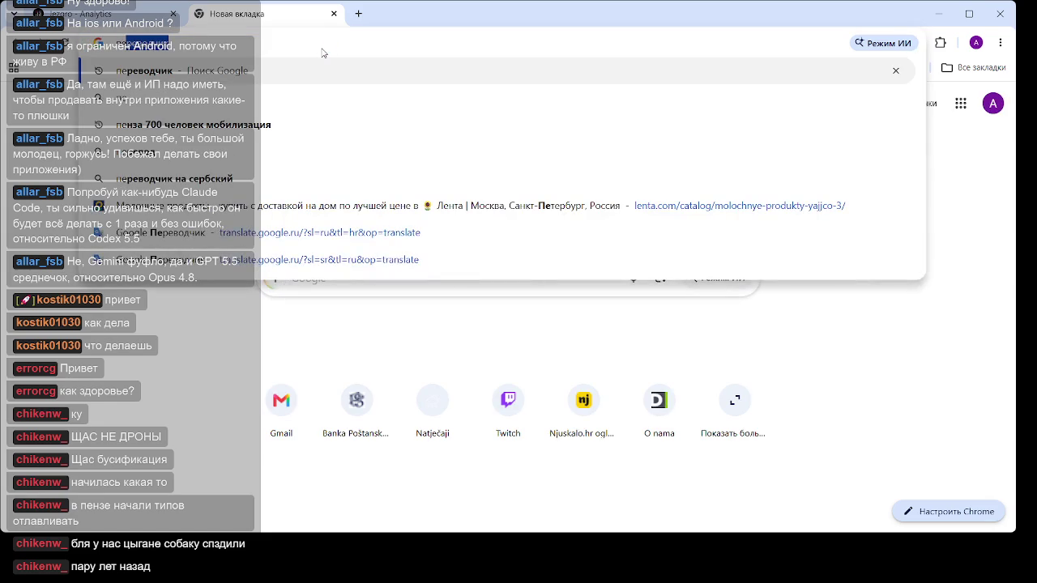
pyautogui.write('нза')
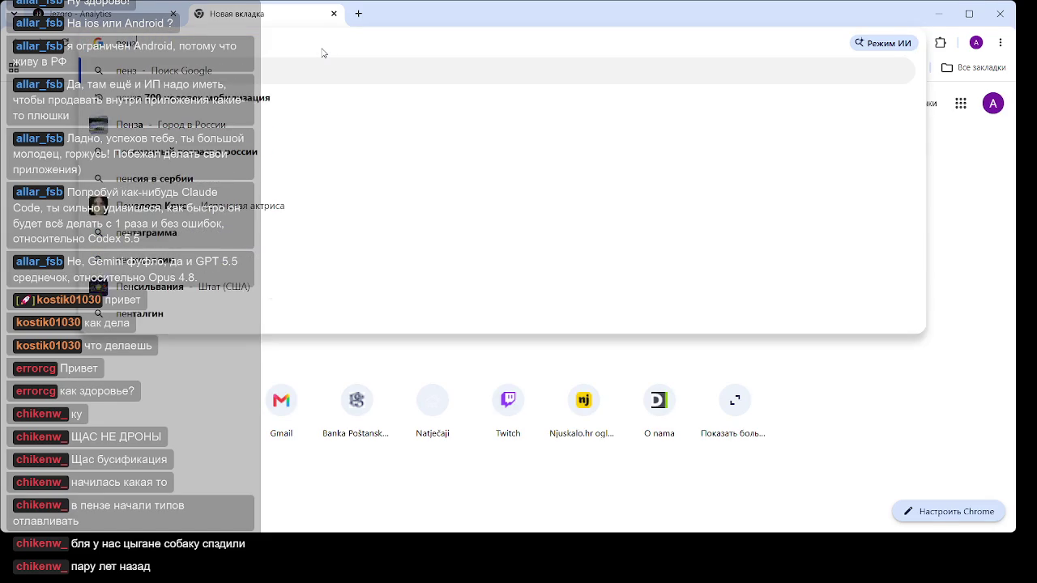
pyautogui.press('Return')
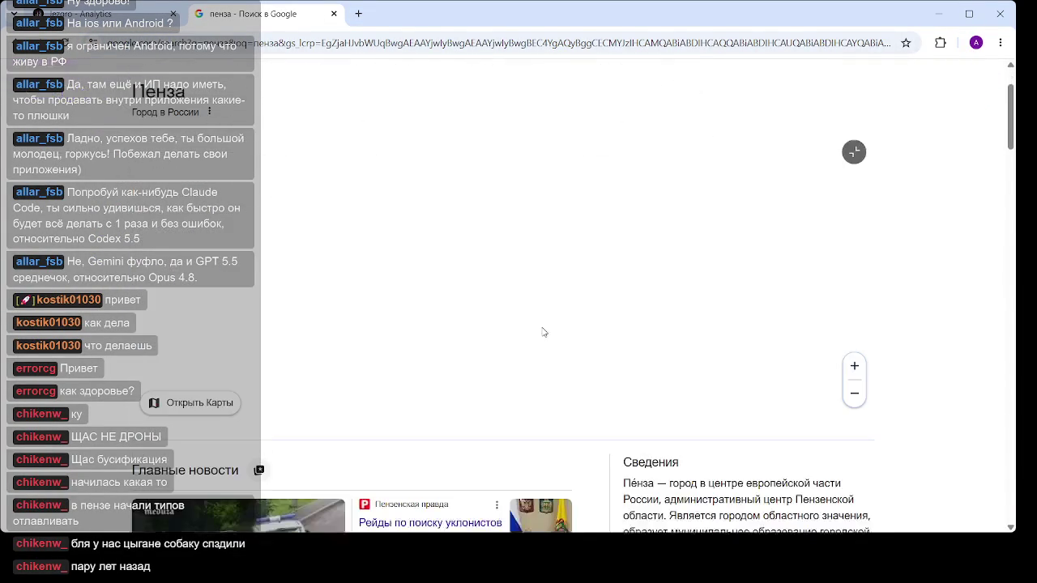
pyautogui.scroll(-5, 533, 296)
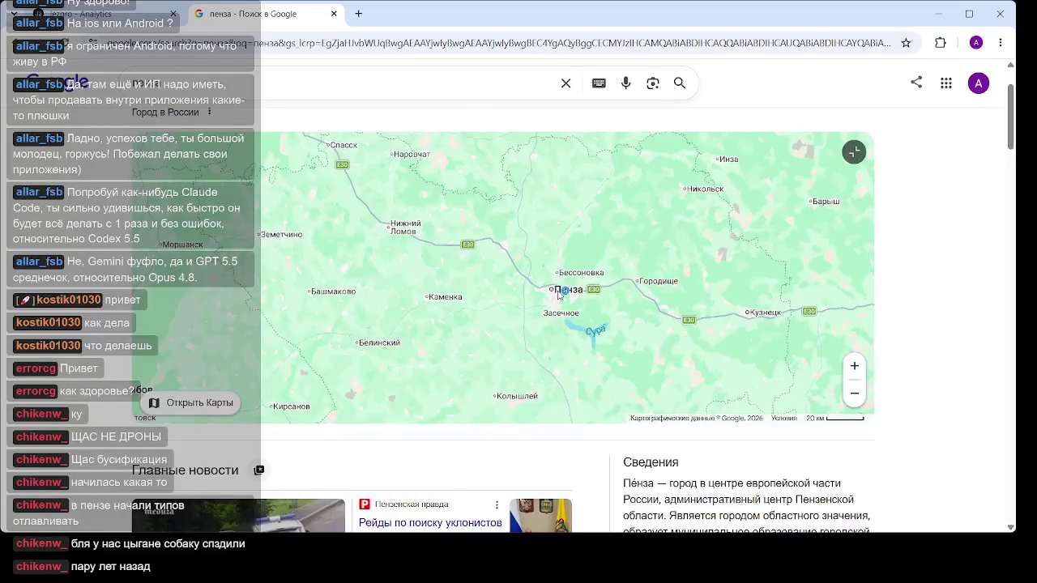
pyautogui.scroll(-3, 558, 295)
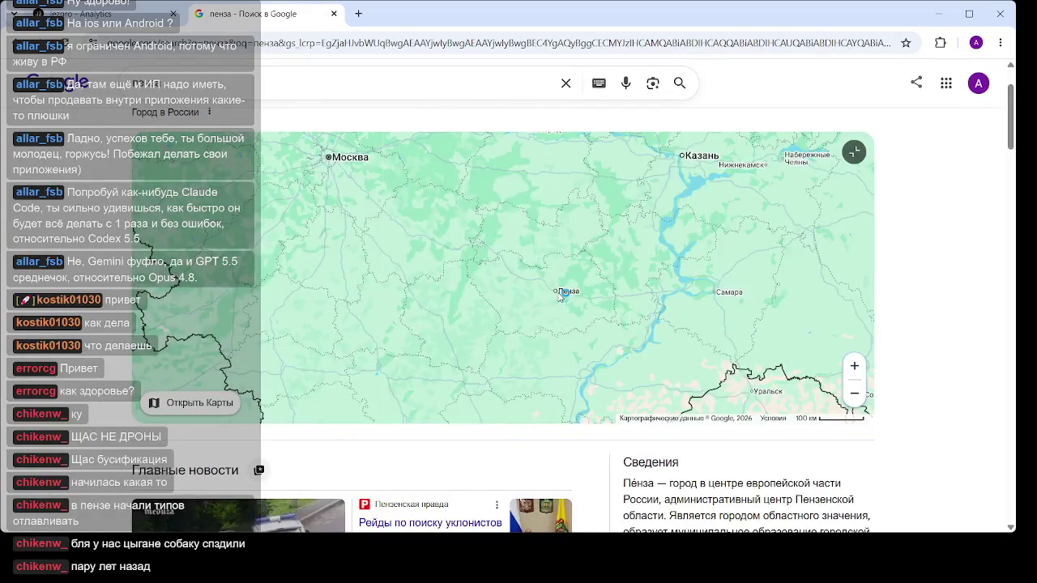
pyautogui.scroll(-2, 558, 296)
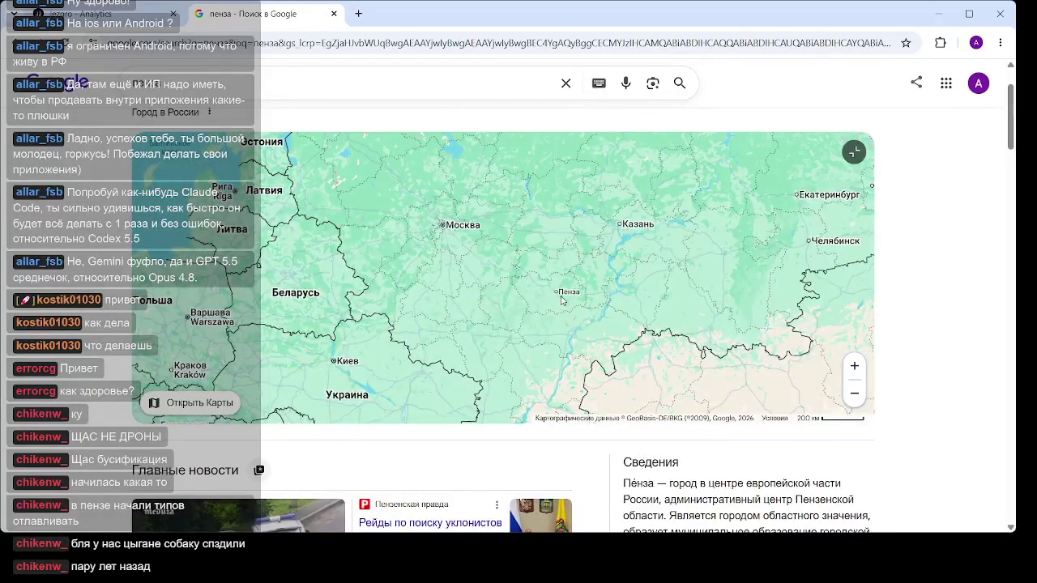
pyautogui.scroll(-2, 562, 300)
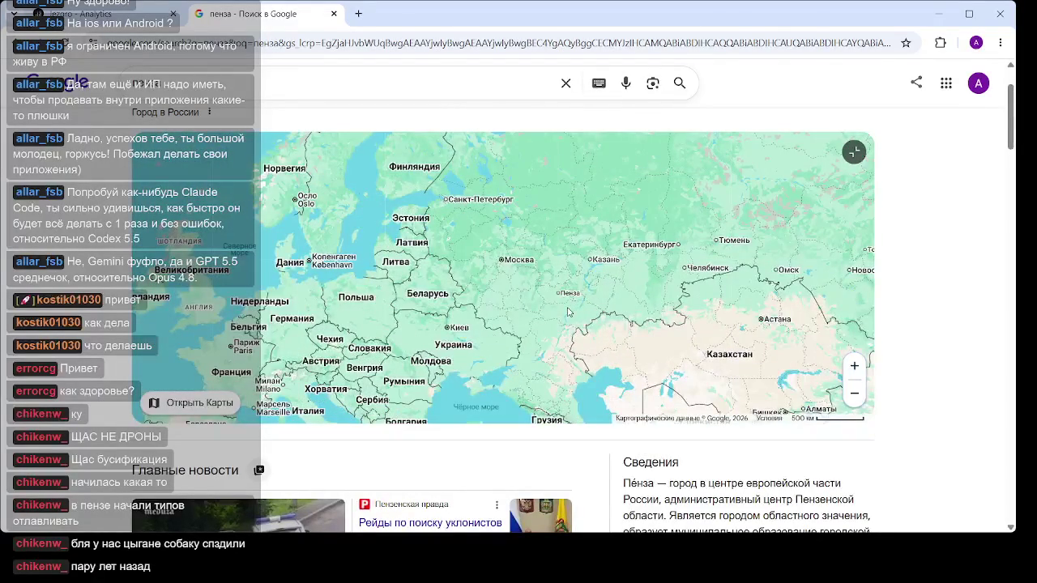
pyautogui.scroll(4, 570, 308)
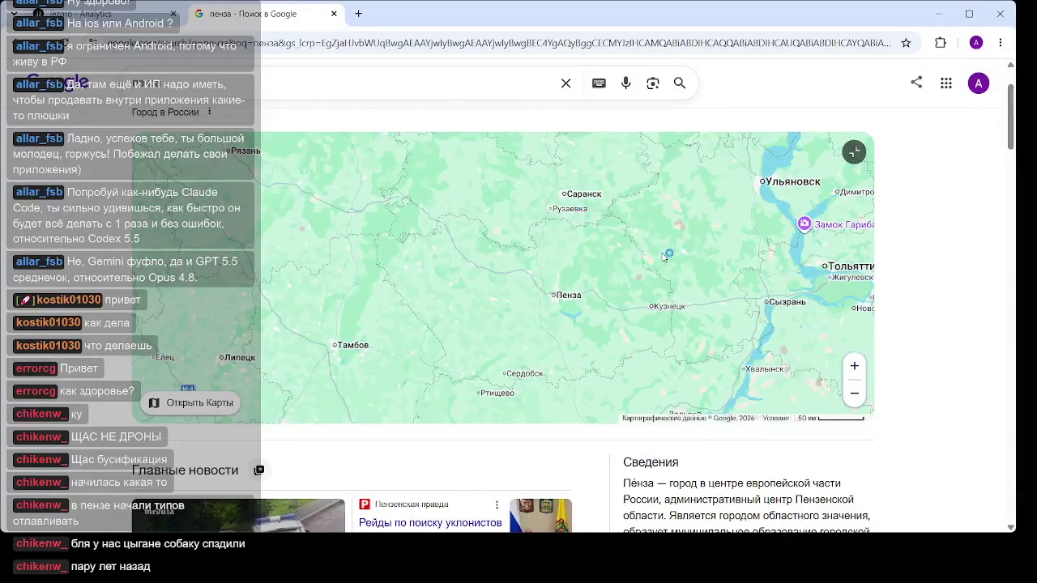
# Pan the result map from Penza toward Samara, Uralsk, Chelyabinsk and Kazakhstan
pyautogui.moveTo(654, 258); pyautogui.dragTo(613, 276)
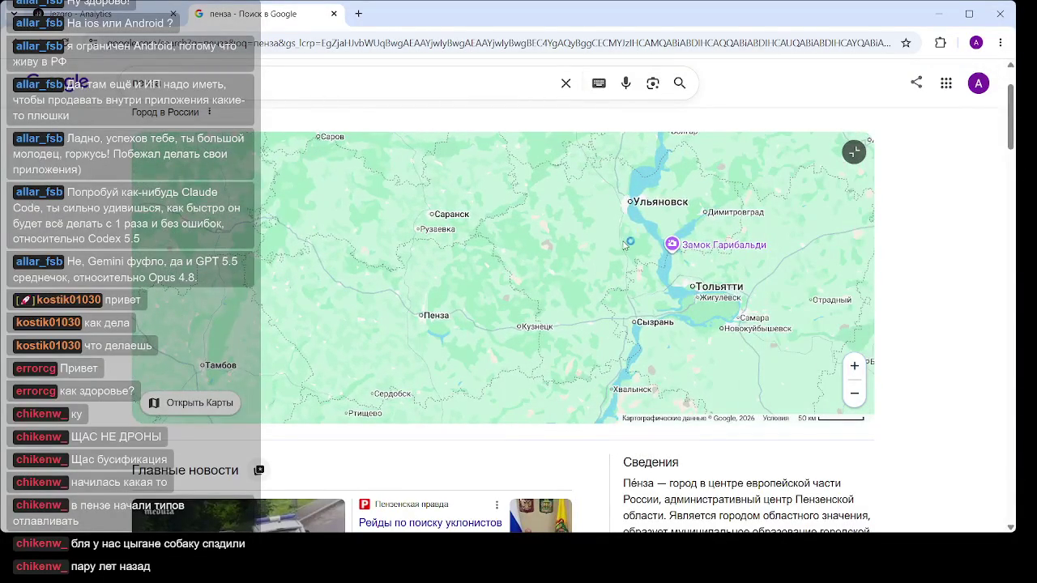
pyautogui.scroll(-1, 598, 283)
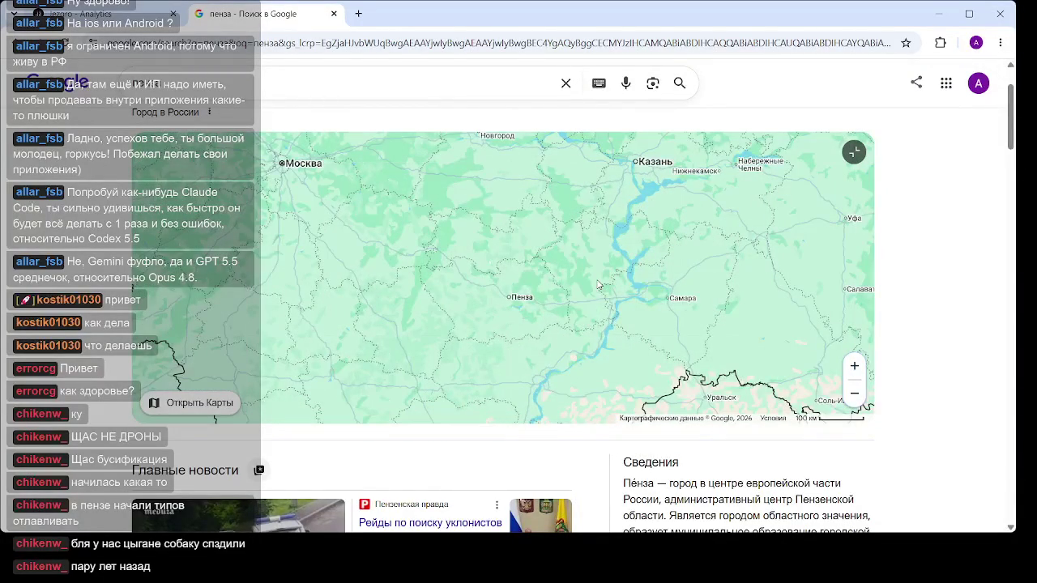
pyautogui.moveTo(668, 335); pyautogui.dragTo(496, 203)
pyautogui.scroll(1, 562, 257)
pyautogui.scroll(-1, 561, 258)
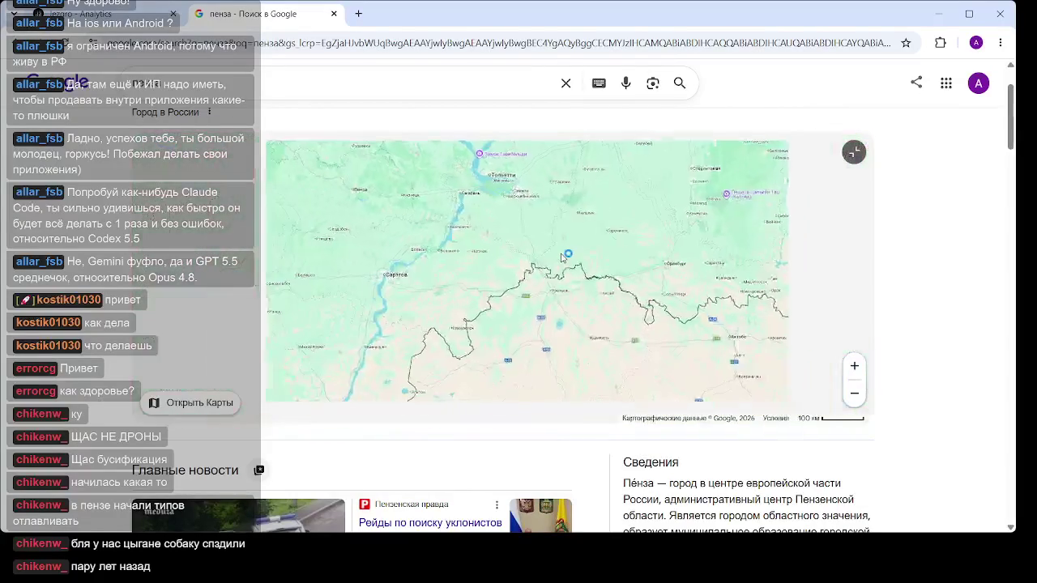
pyautogui.moveTo(561, 258); pyautogui.dragTo(478, 311)
pyautogui.scroll(-1, 475, 313)
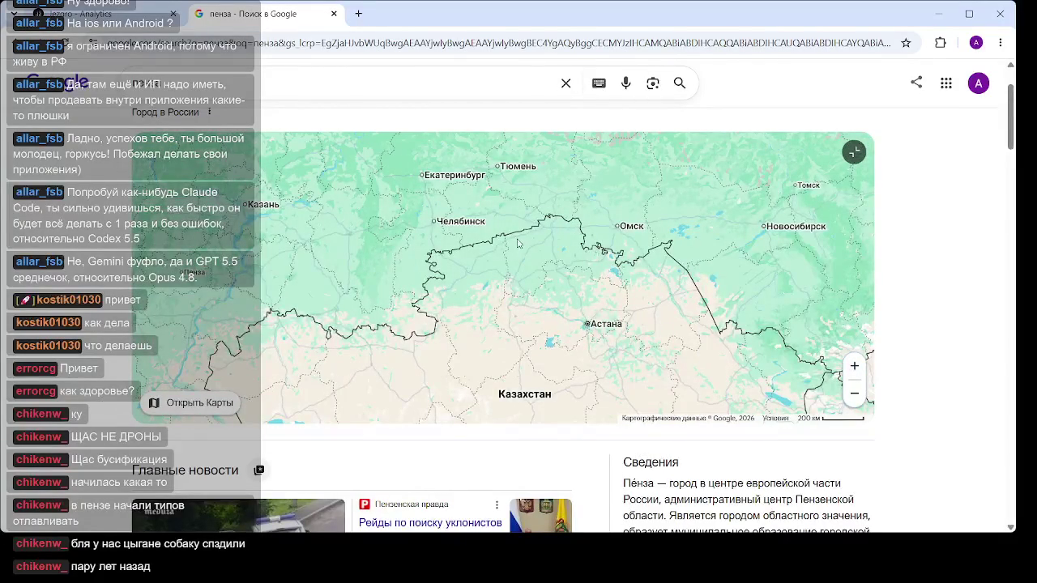
pyautogui.scroll(1, 475, 230)
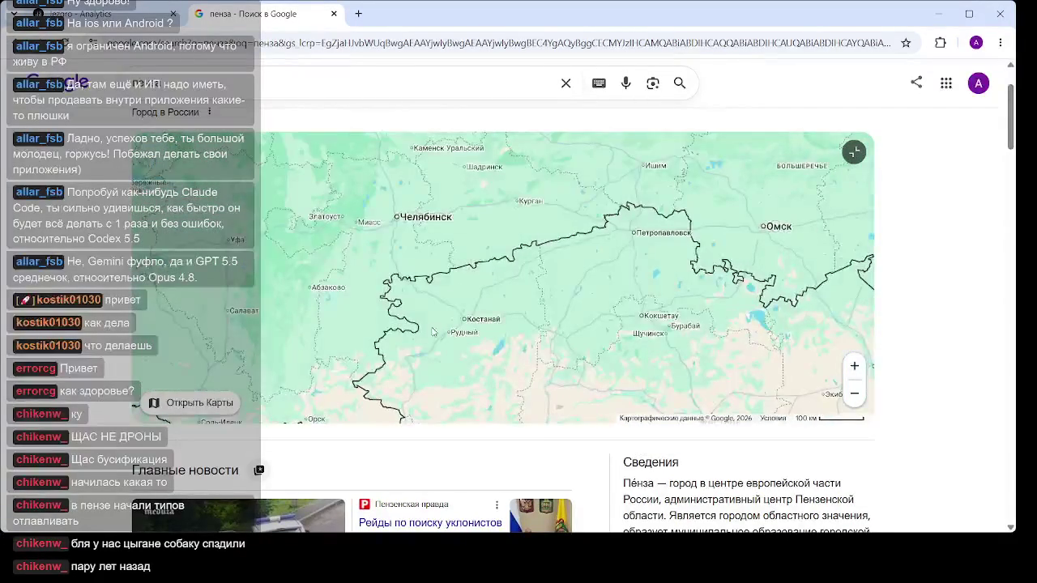
# Pan the map over Kostanay, Yekaterinburg and Samara, then type 'тюмень самара поезд'
pyautogui.moveTo(457, 315); pyautogui.dragTo(561, 237)
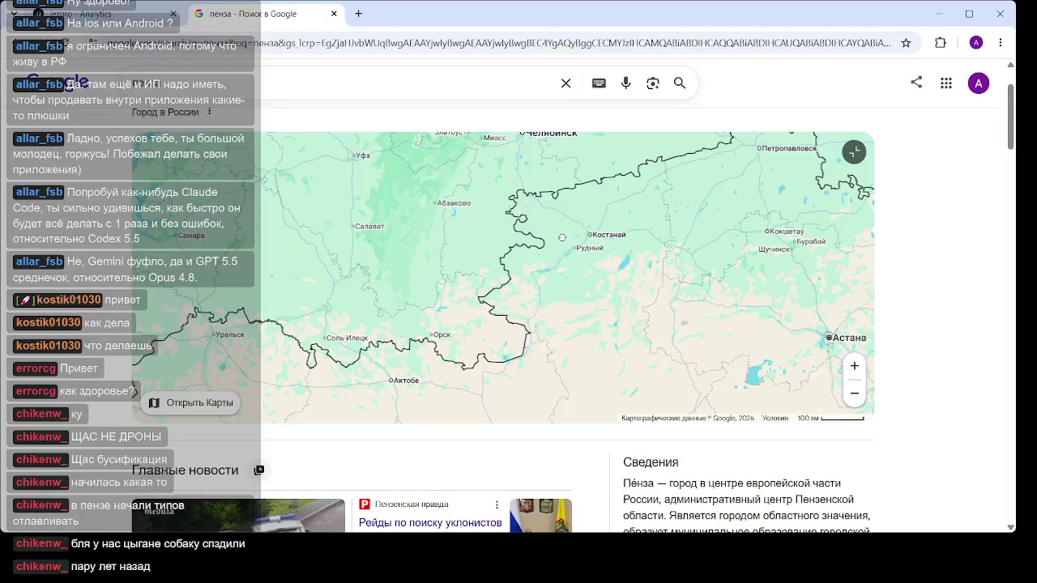
pyautogui.moveTo(561, 238); pyautogui.dragTo(596, 318)
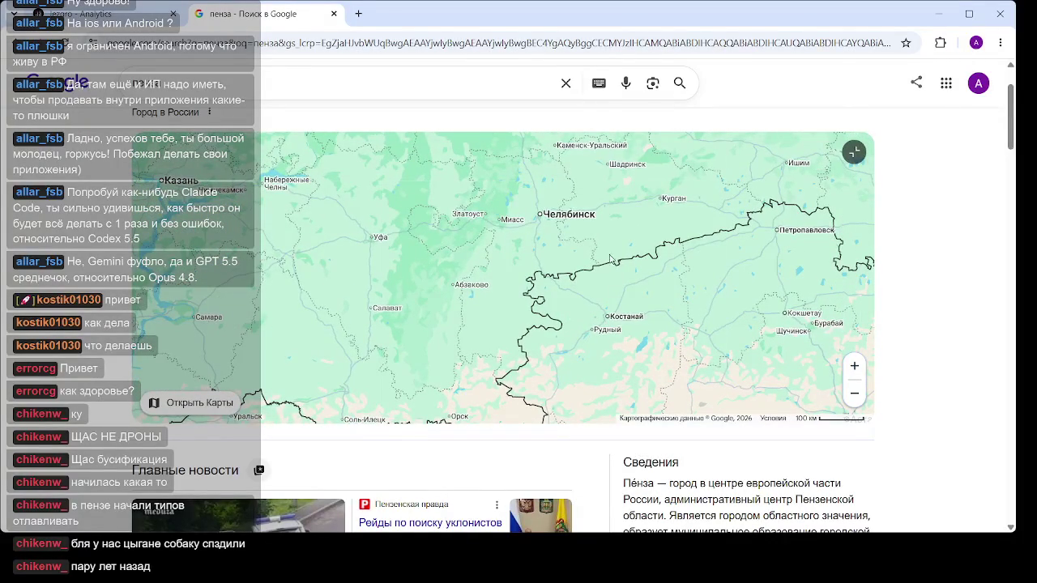
pyautogui.moveTo(605, 274); pyautogui.dragTo(587, 316)
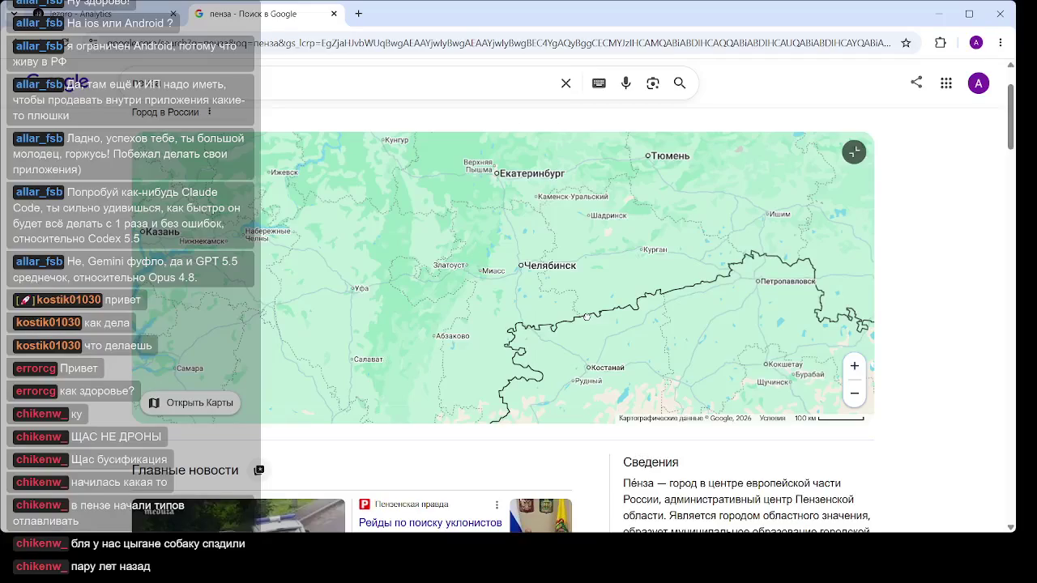
pyautogui.moveTo(587, 316); pyautogui.dragTo(632, 279)
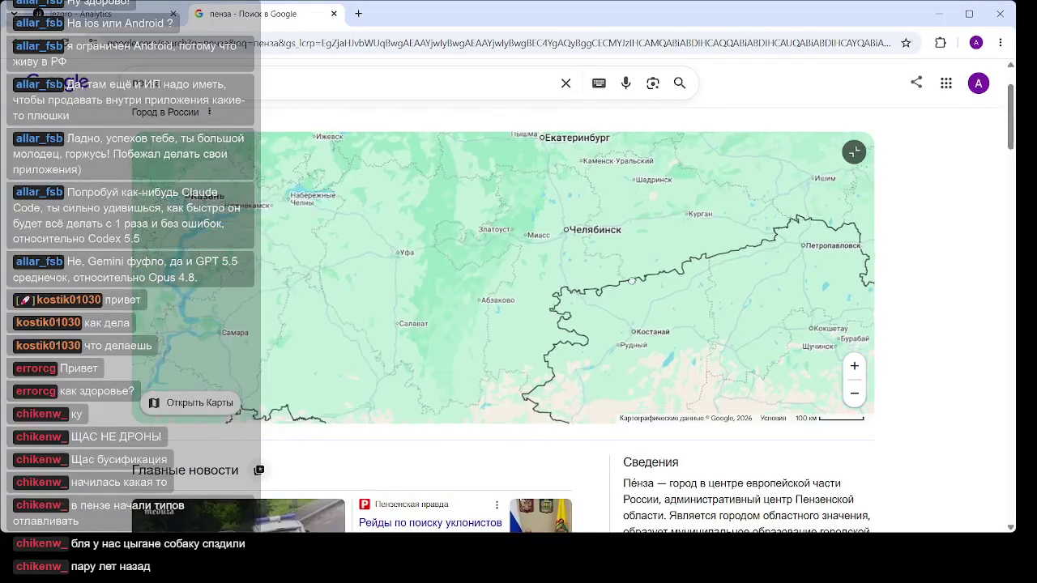
pyautogui.moveTo(298, 392); pyautogui.dragTo(513, 240)
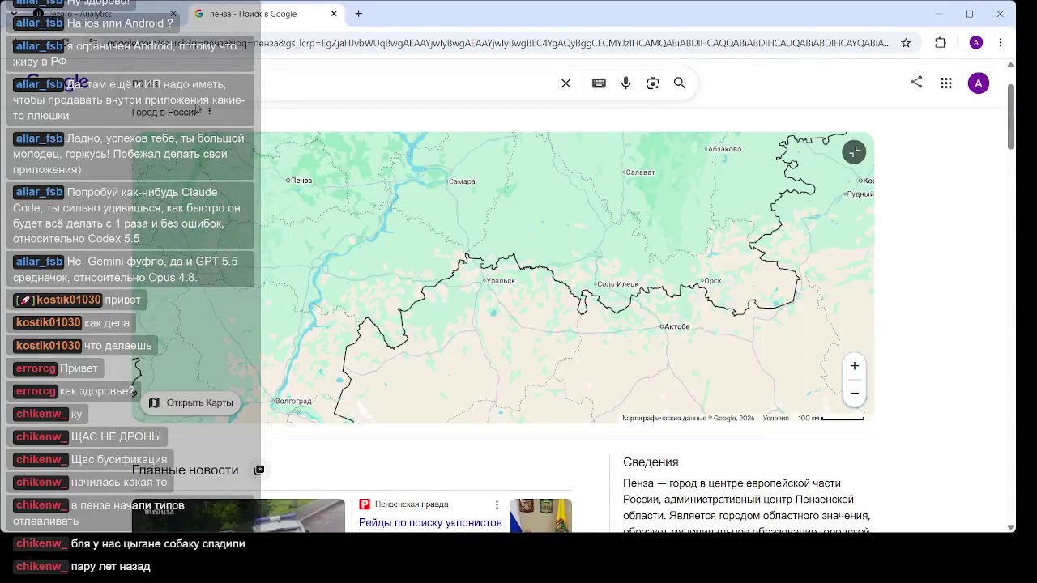
pyautogui.write('тю')
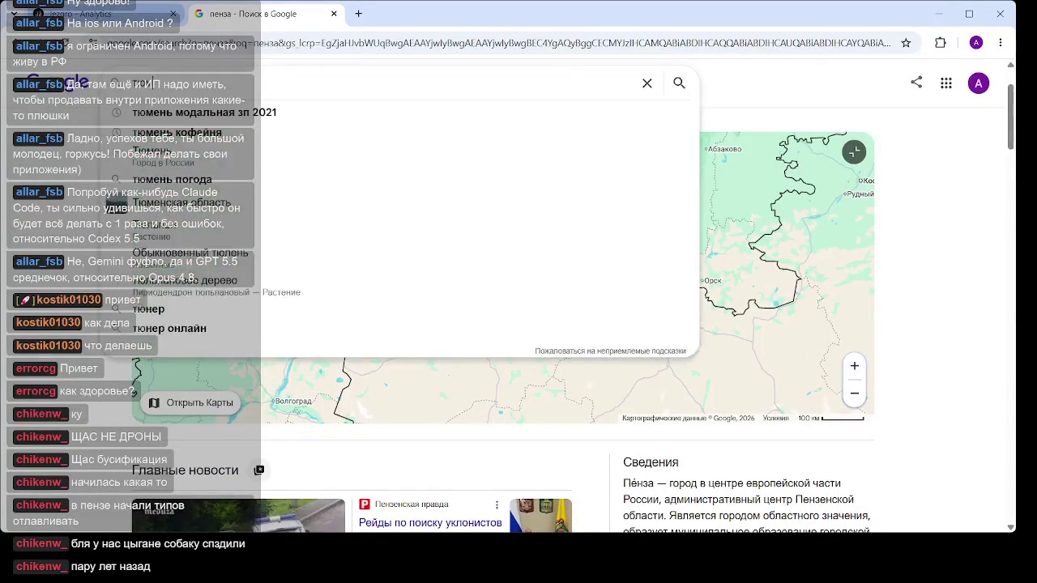
pyautogui.write('мень самара поезд')
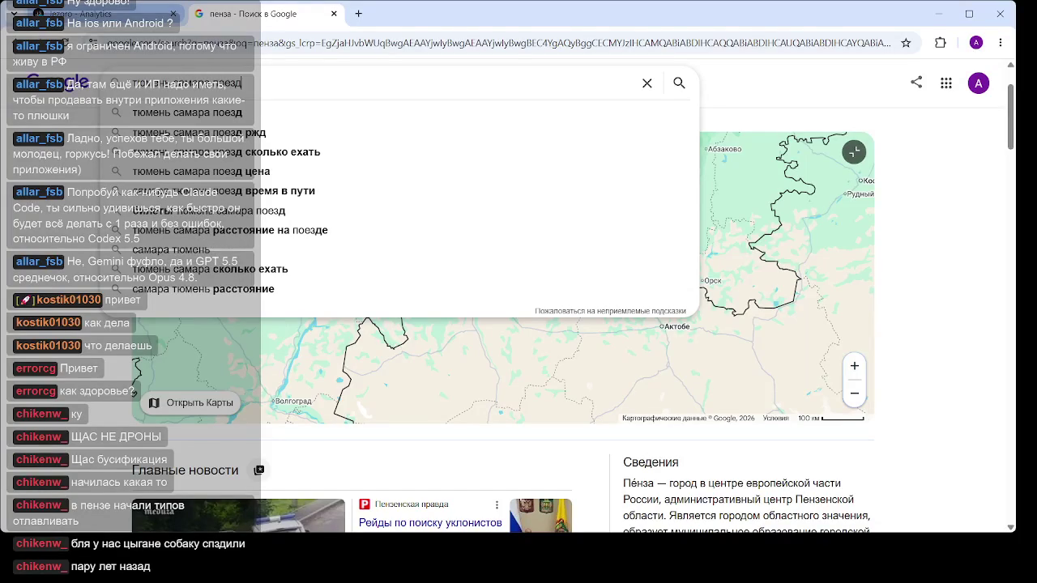
# Expand the Penza map panel and pan east to the reservoir near Zarechny
pyautogui.press('Return')
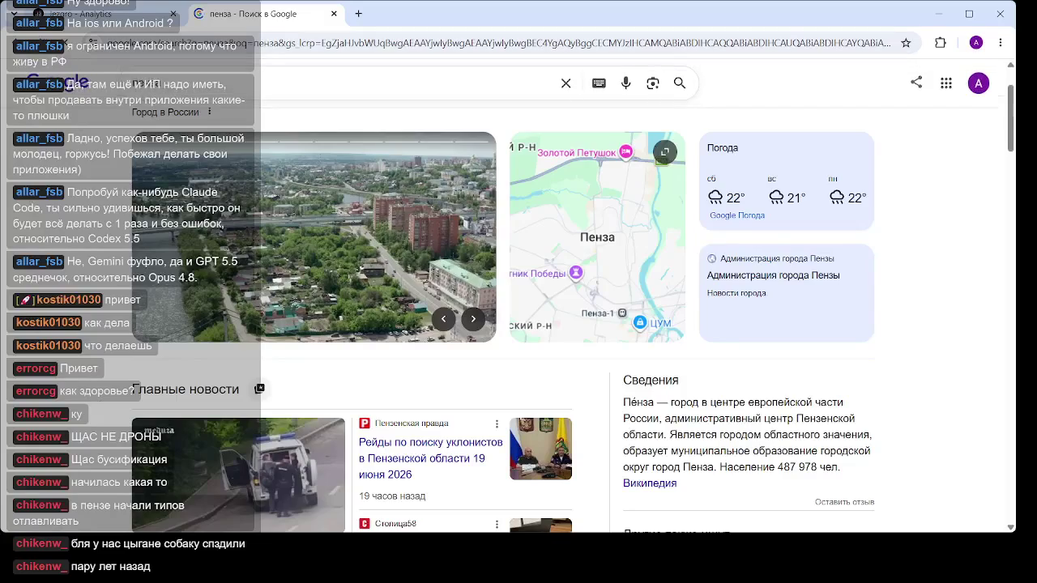
pyautogui.click(555, 190)
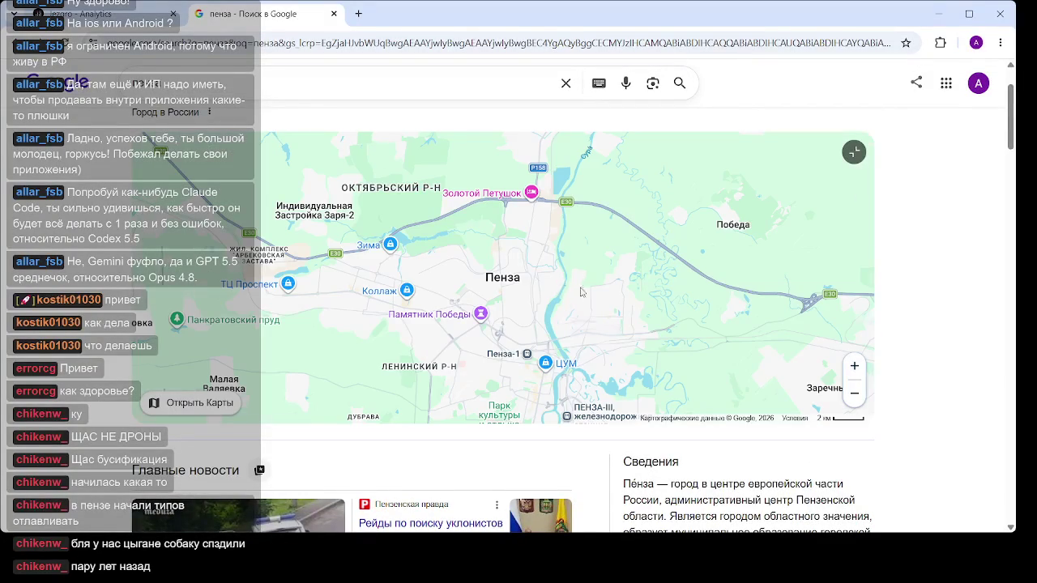
pyautogui.scroll(-3, 581, 292)
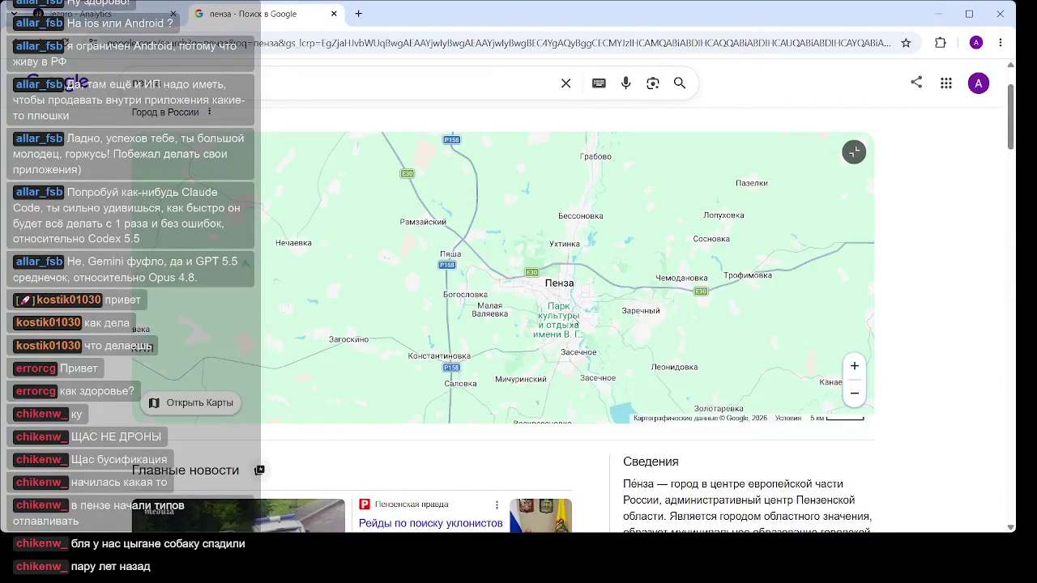
pyautogui.moveTo(732, 341); pyautogui.dragTo(574, 300)
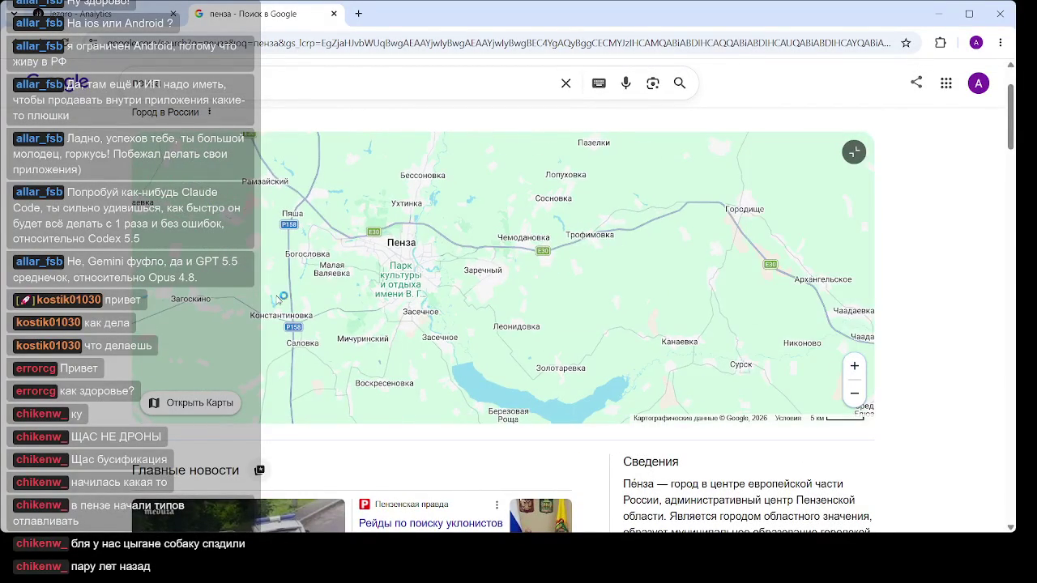
# Look up Оренбург in Google Maps and start directions with it as the destination
pyautogui.click(222, 405)
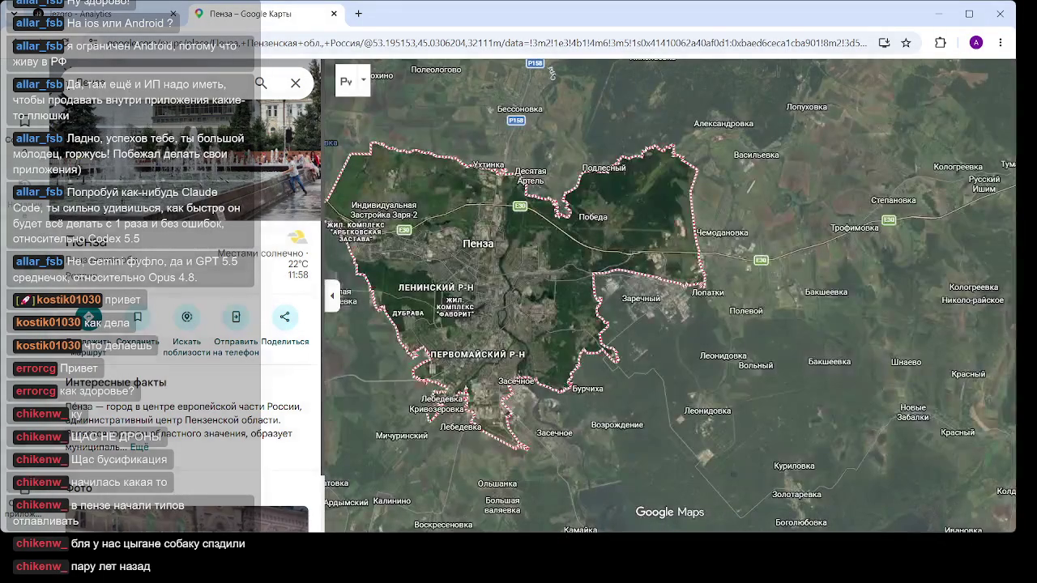
pyautogui.click(65, 74)
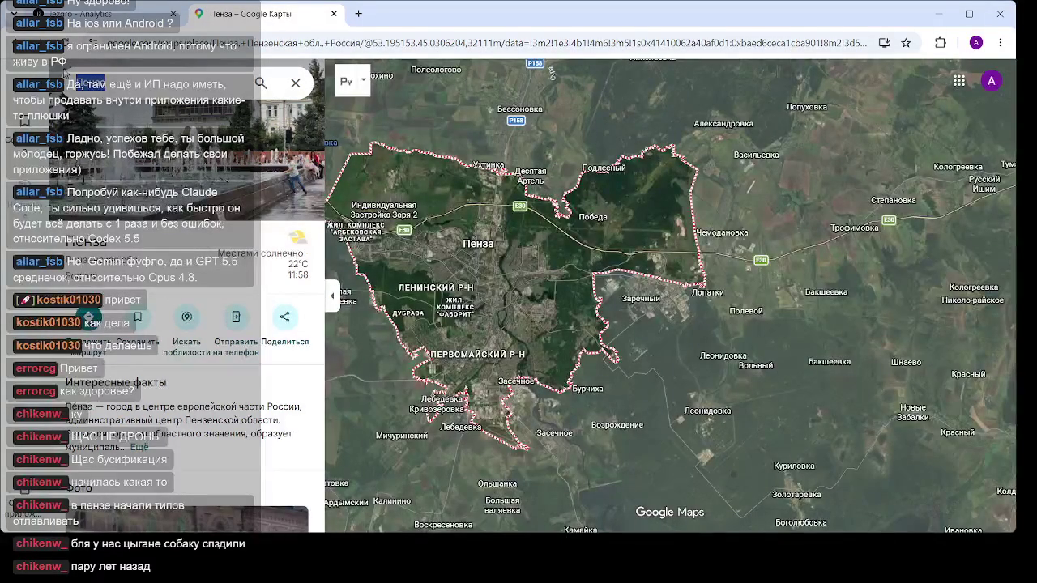
pyautogui.write('Оренбург')
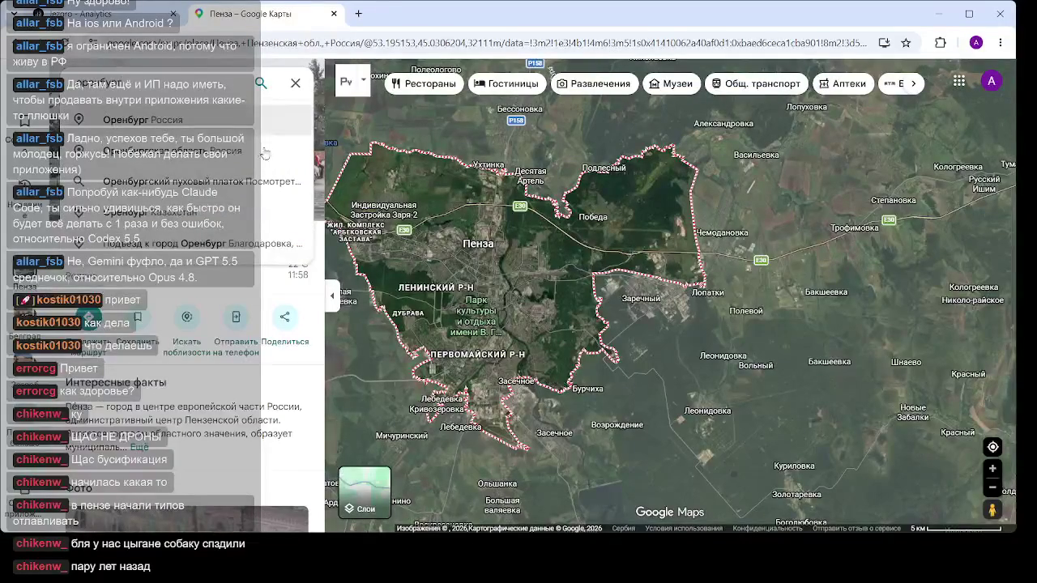
pyautogui.click(299, 129)
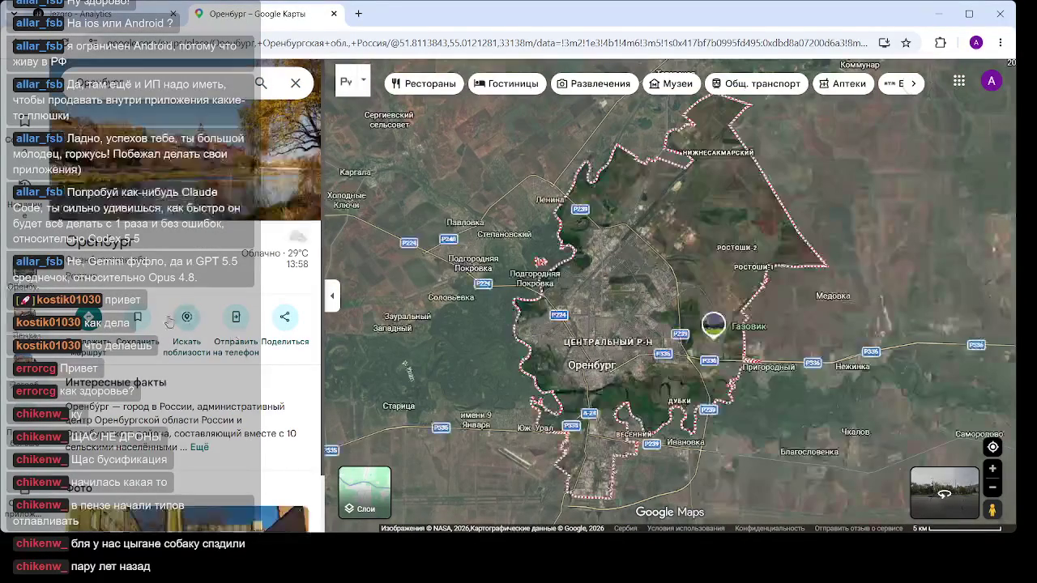
pyautogui.click(89, 316)
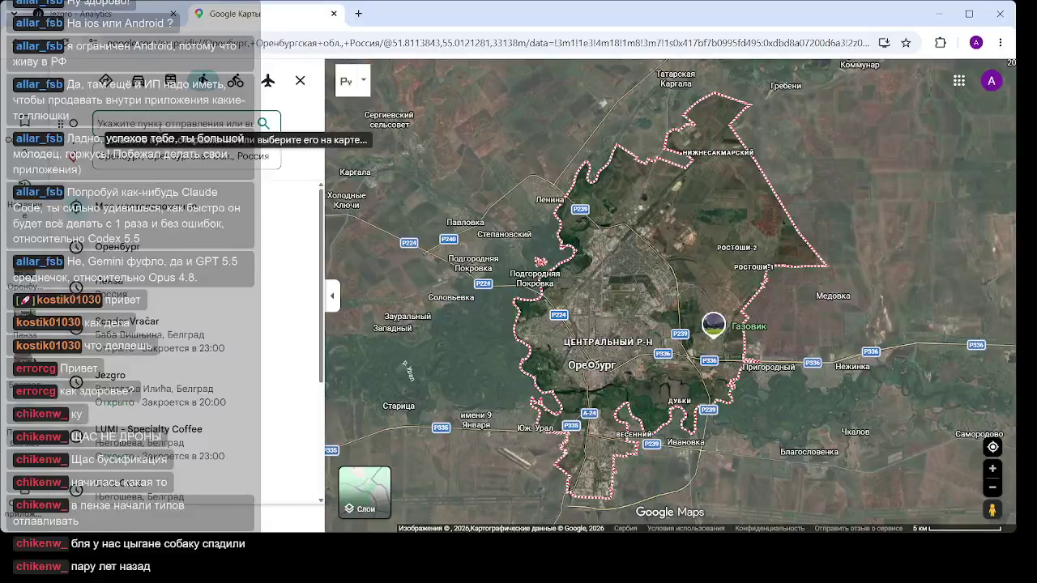
# Set Тюмень as the route's starting point and zoom the map over the region toward Kazakhstan
pyautogui.write('т')
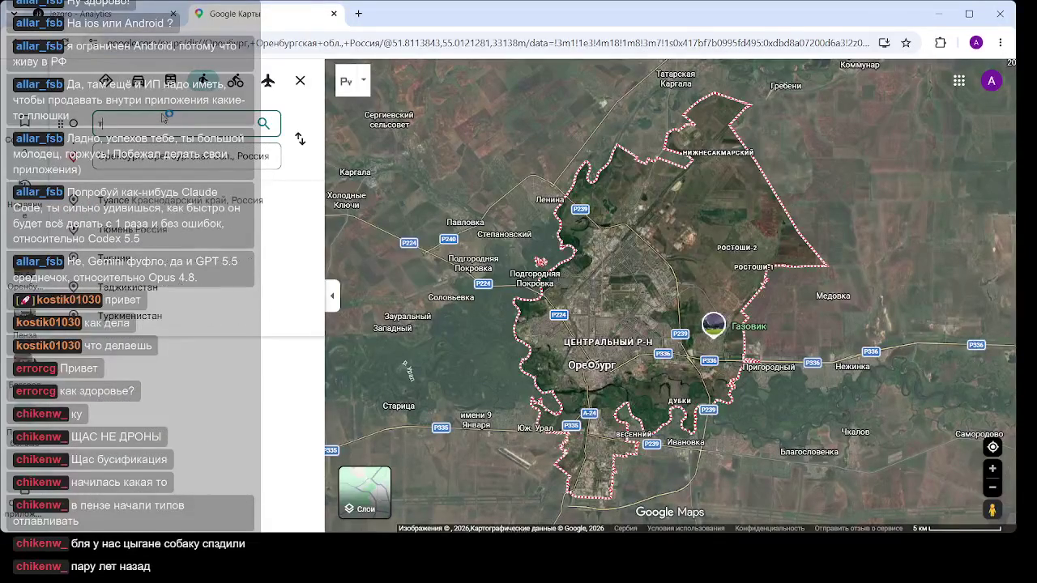
pyautogui.write('юмен')
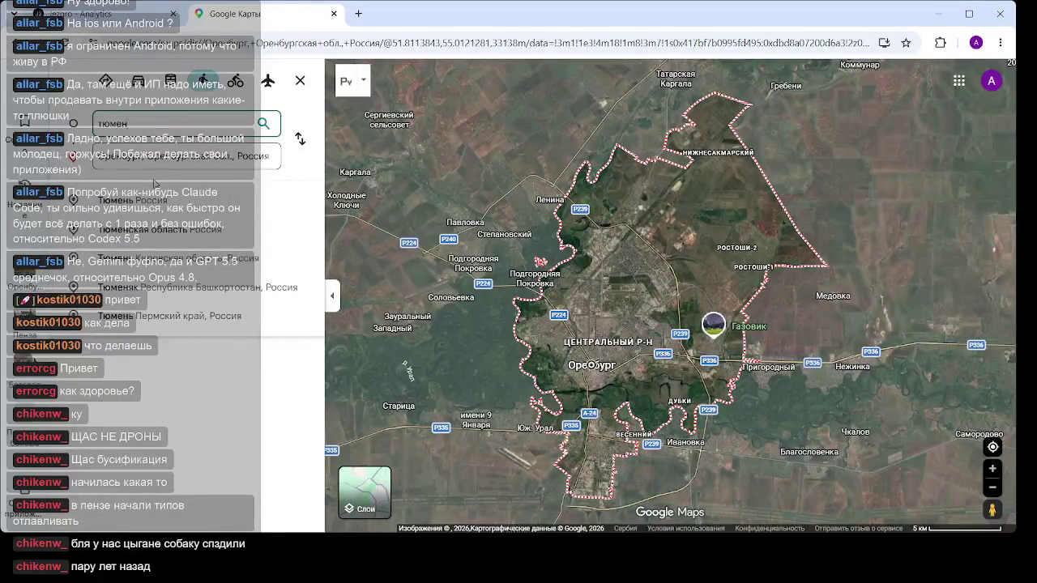
pyautogui.click(147, 207)
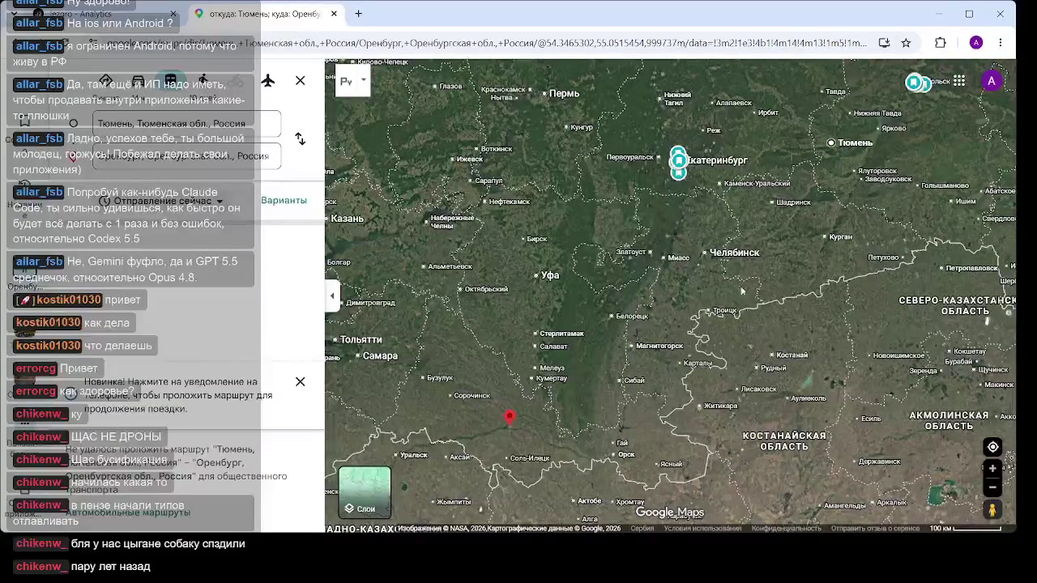
pyautogui.scroll(-2, 772, 306)
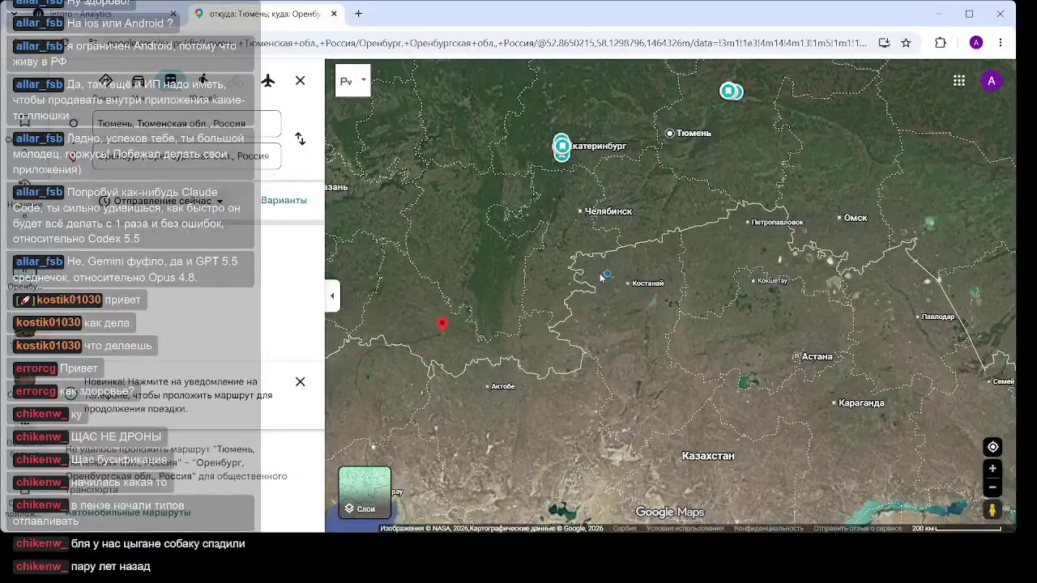
pyautogui.scroll(2, 614, 258)
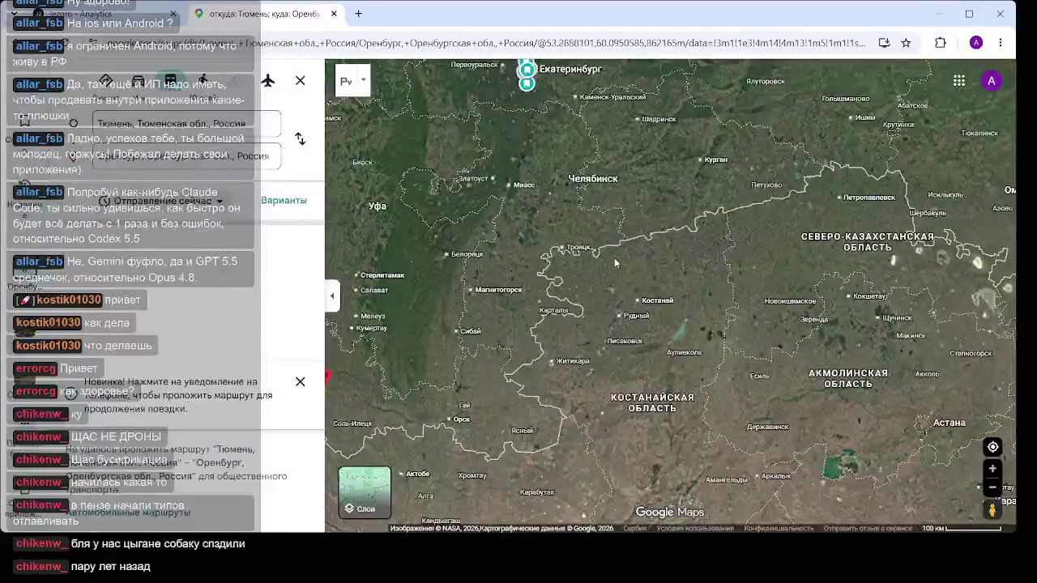
pyautogui.scroll(-2, 621, 261)
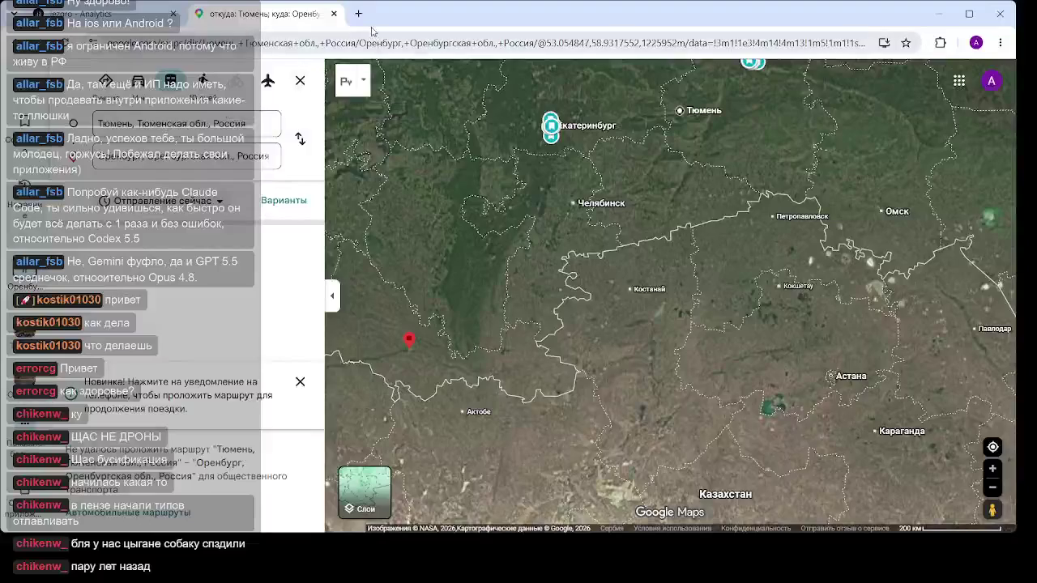
pyautogui.hotkey('ctrl', 't')
# Search Google for 'тюмень оренбург поезд маршрут' and skim the train results
pyautogui.click(412, 264)
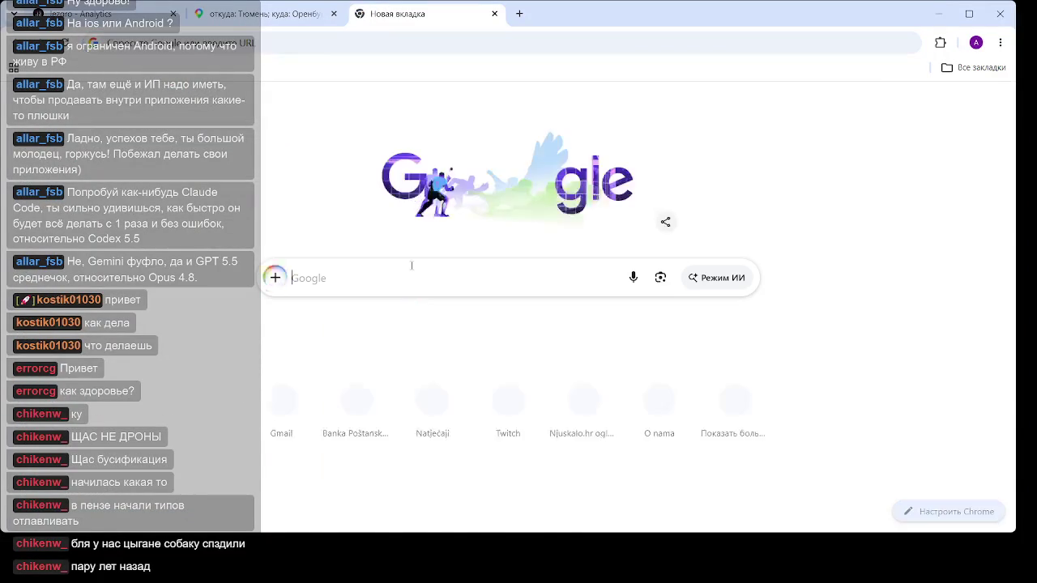
pyautogui.write('тюме')
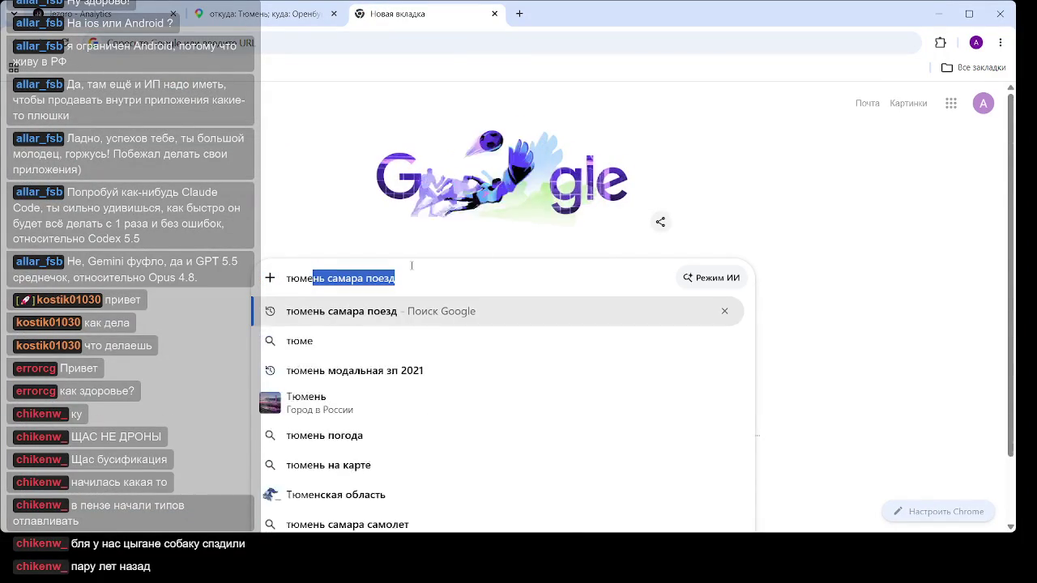
pyautogui.write('нь оренб')
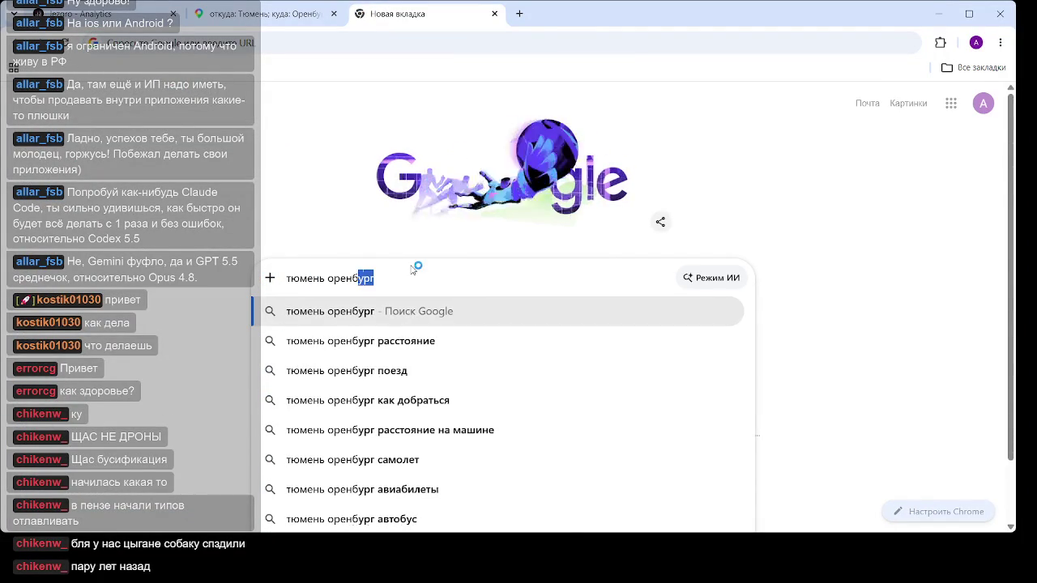
pyautogui.write('ург поез')
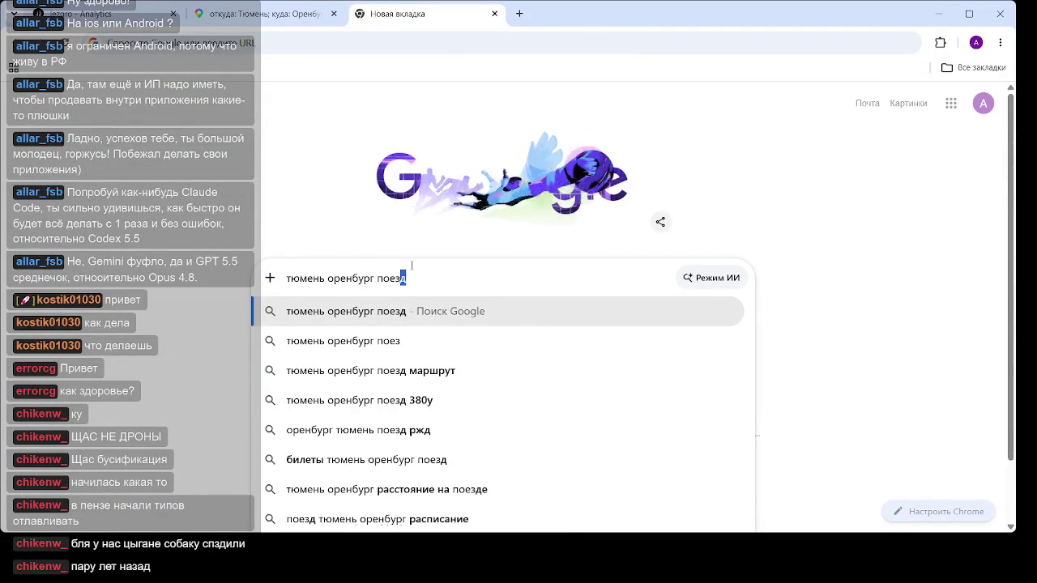
pyautogui.write('д маршр')
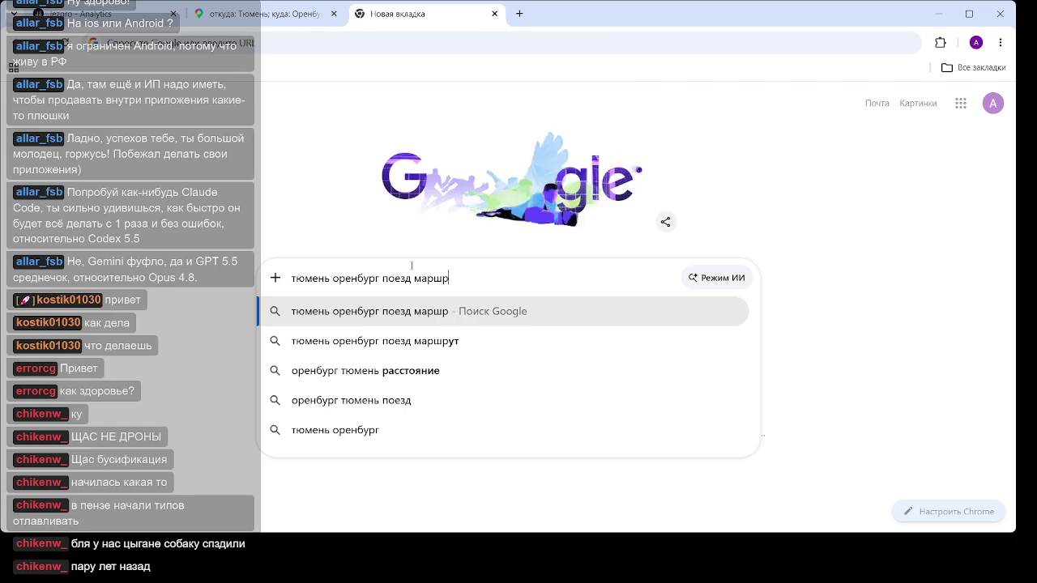
pyautogui.write('ут')
pyautogui.press('Return')
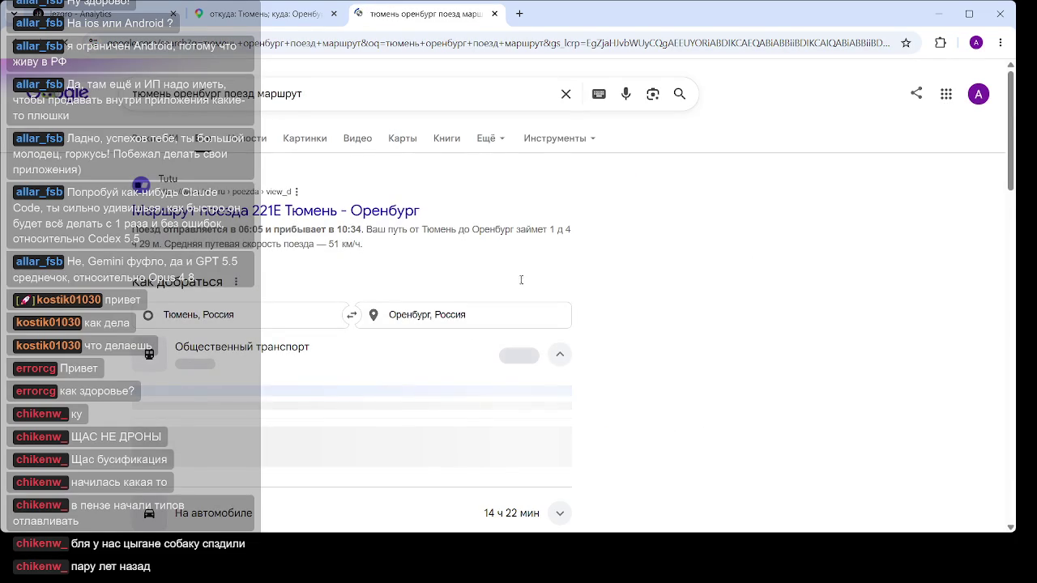
pyautogui.scroll(-3, 535, 272)
pyautogui.scroll(-2, 363, 247)
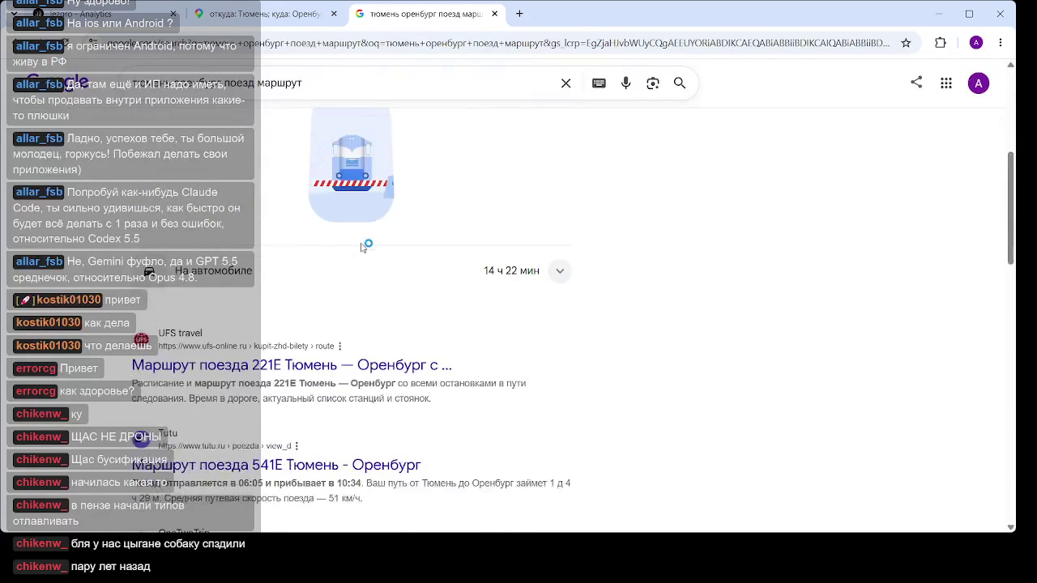
pyautogui.scroll(4, 438, 275)
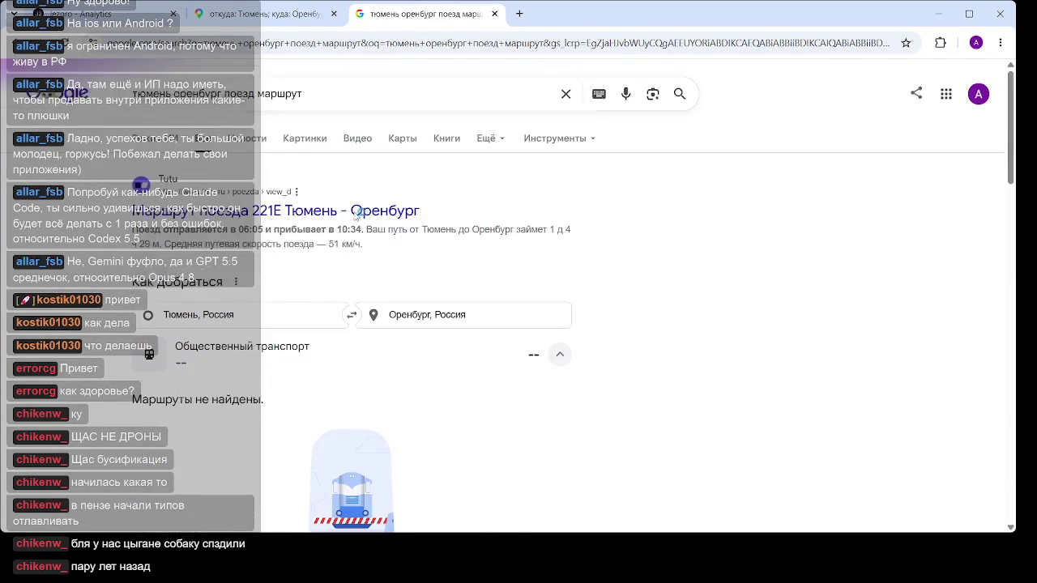
# Change the map route's origin to Екатеринбург, then go back to the search results tab
pyautogui.click(259, 22)
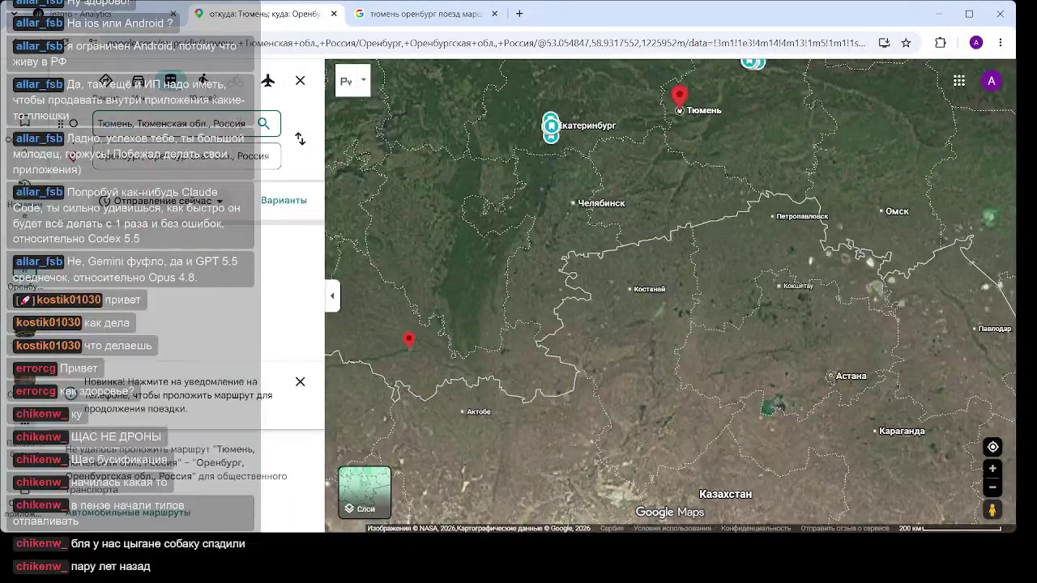
pyautogui.moveTo(246, 123); pyautogui.dragTo(110, 123)
pyautogui.write('ека')
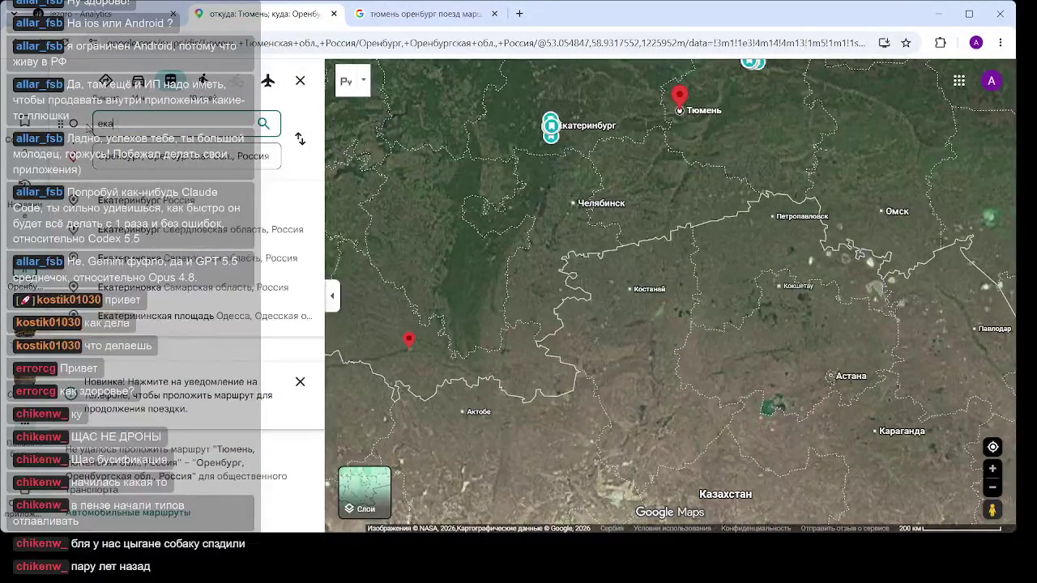
pyautogui.write('теринбург')
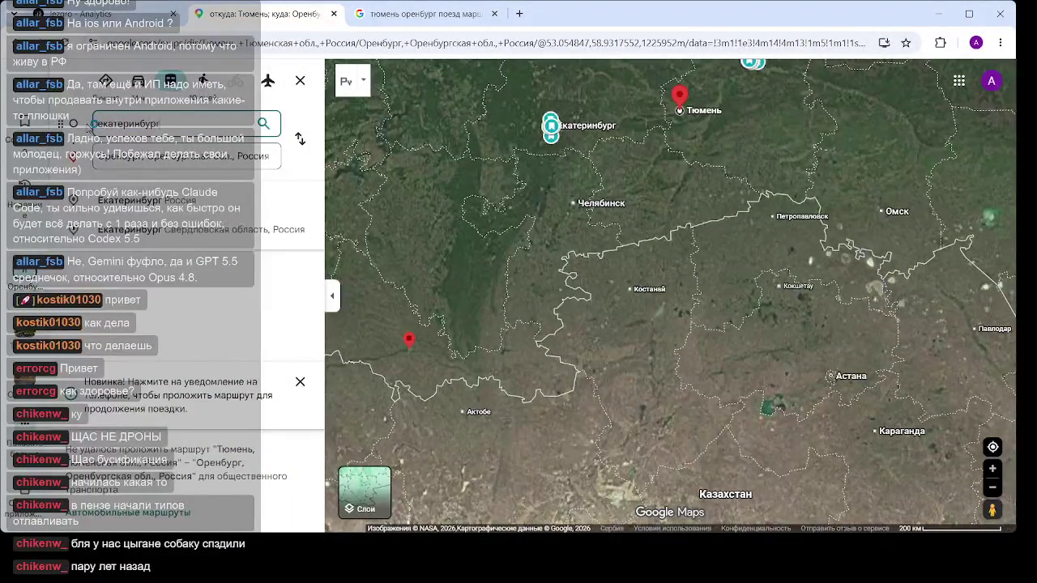
pyautogui.press('Return')
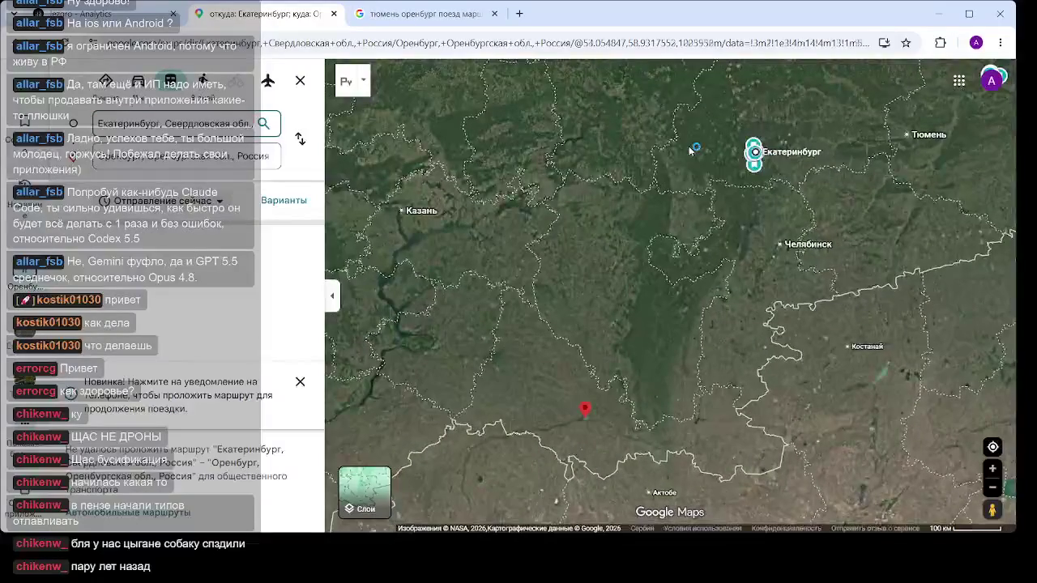
pyautogui.click(421, 13)
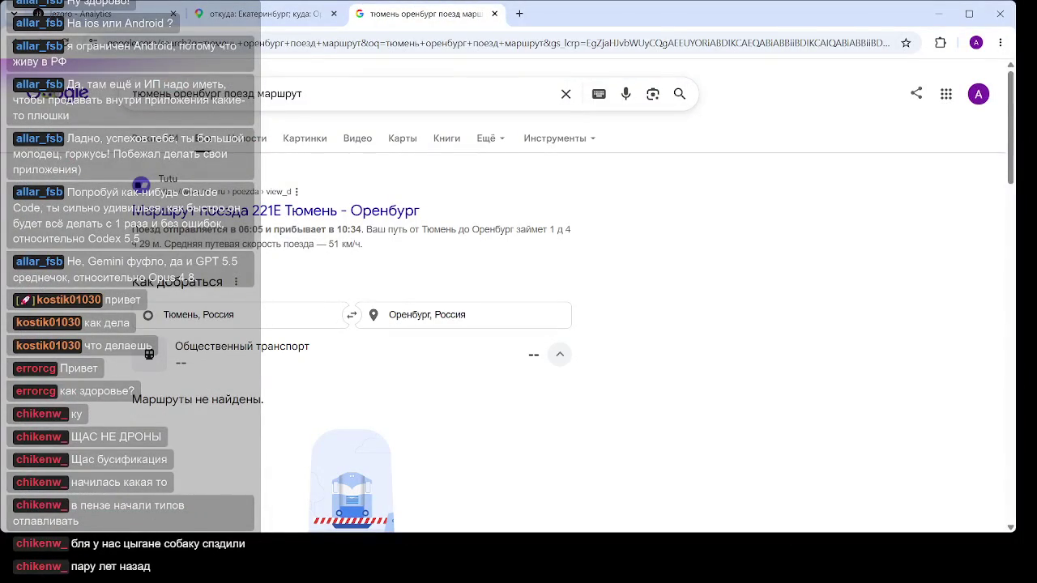
# Replace тюмень with екатеринбург in the train route search query
pyautogui.moveTo(172, 94); pyautogui.dragTo(91, 104)
pyautogui.write('екатерин')
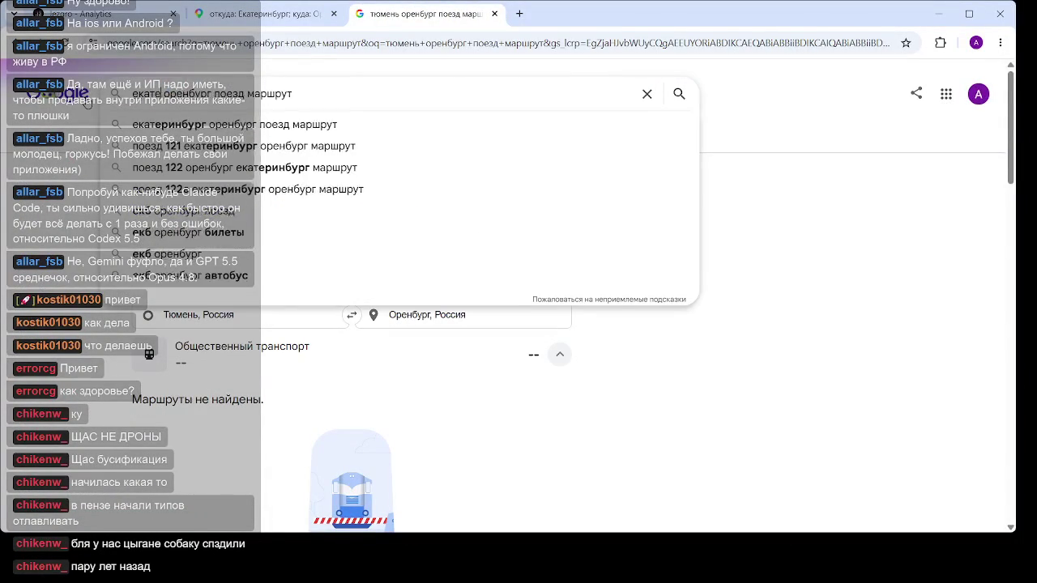
pyautogui.write('бург')
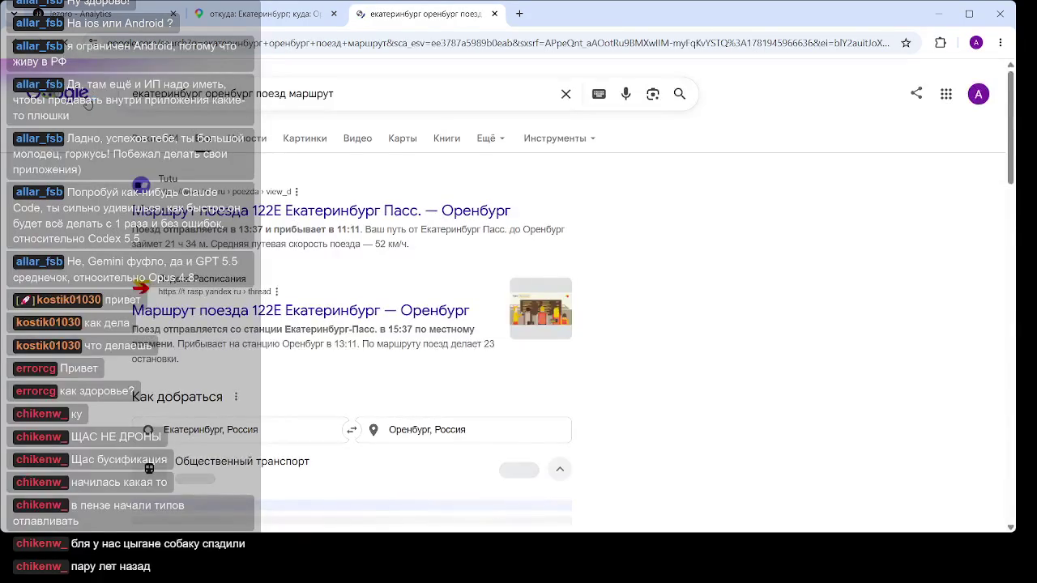
pyautogui.scroll(-2, 496, 257)
pyautogui.scroll(2, 496, 257)
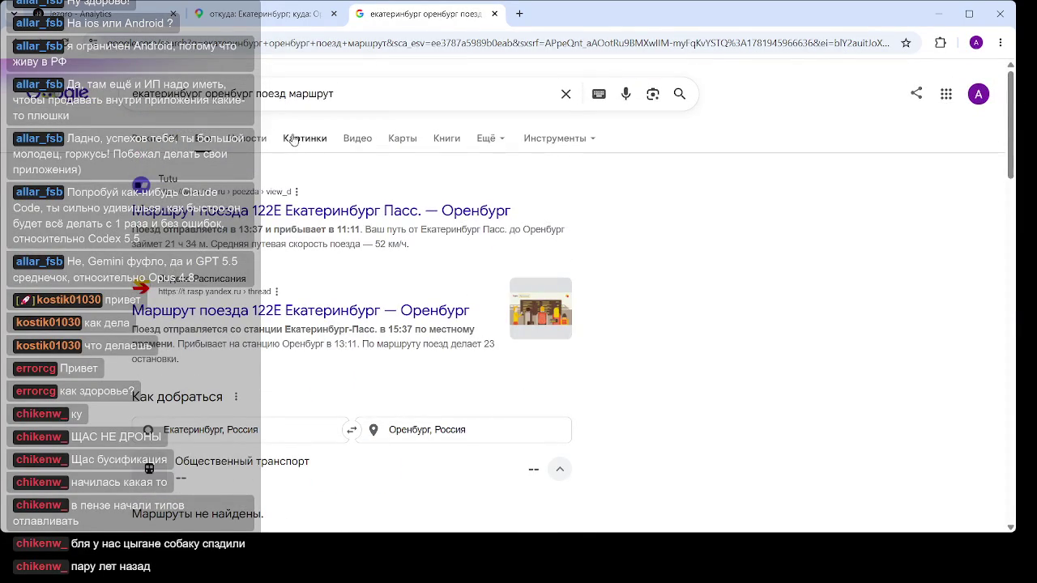
# Browse the image results for 'екатеринбург оренбург поезд маршрут', then scroll back to the top
pyautogui.click(317, 138)
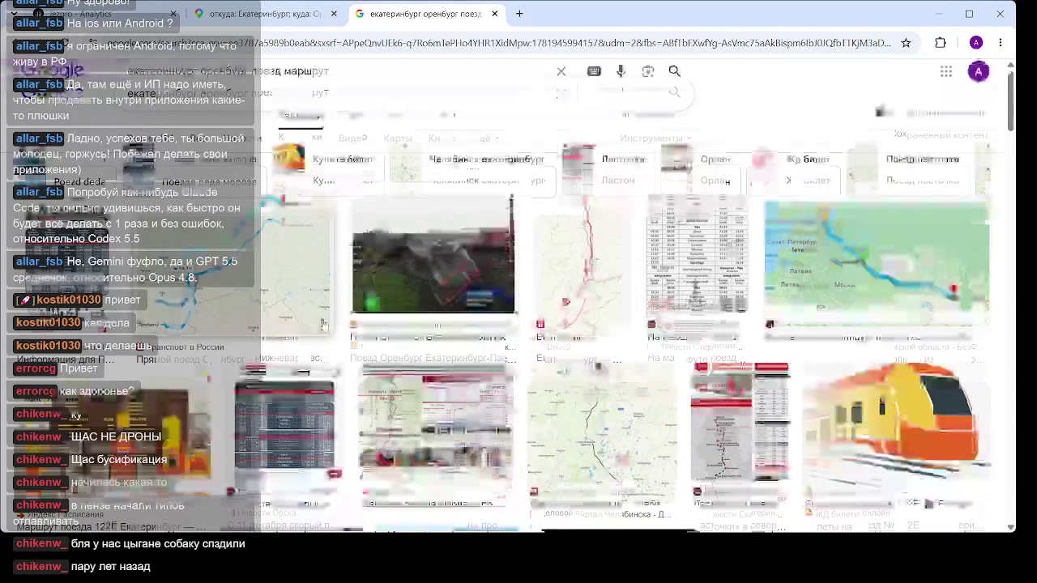
pyautogui.scroll(-3, 632, 314)
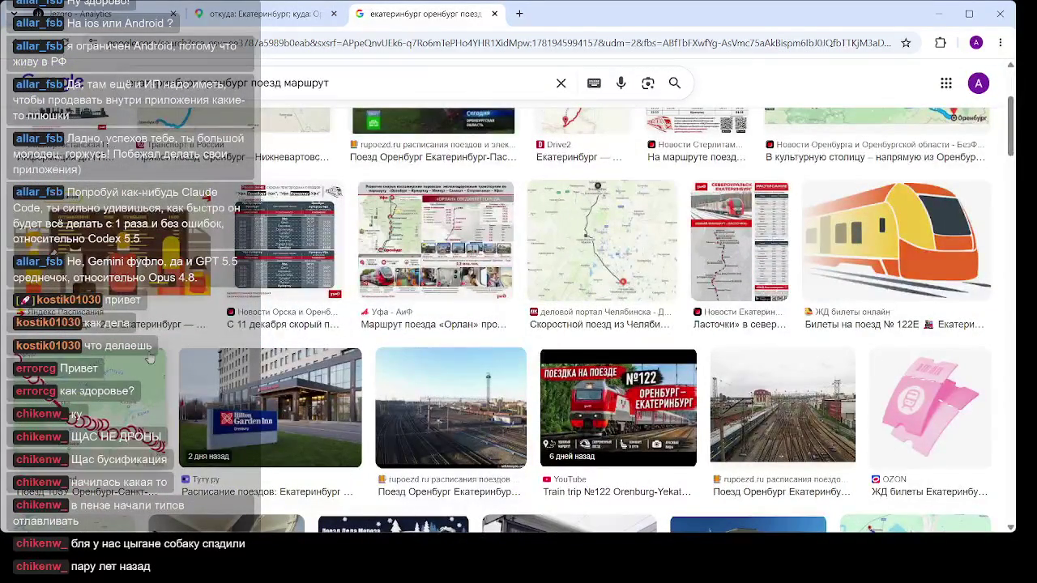
pyautogui.scroll(-2, 618, 297)
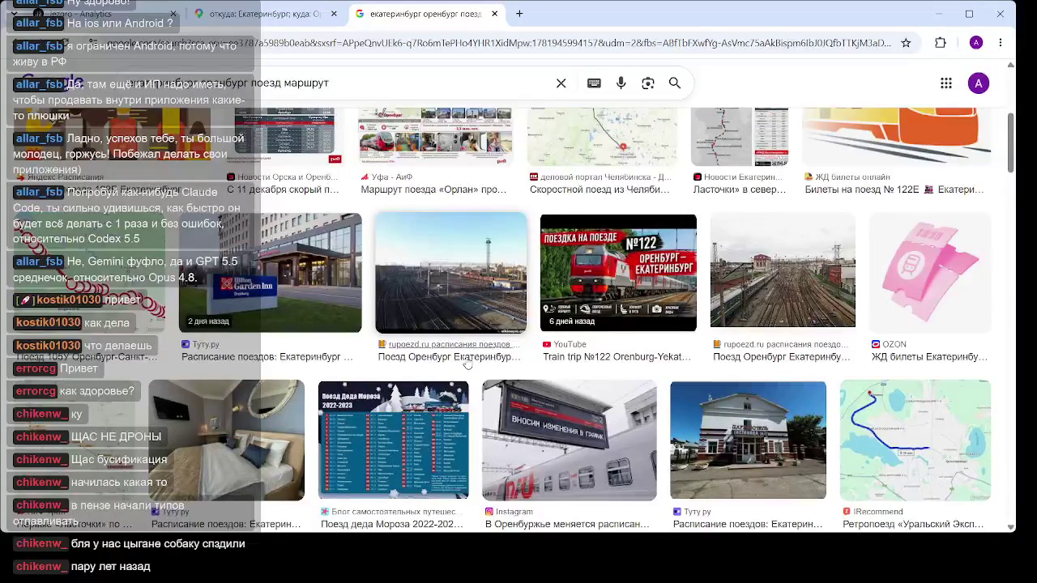
pyautogui.scroll(-5, 401, 349)
pyautogui.scroll(4, 402, 348)
pyautogui.scroll(-4, 397, 350)
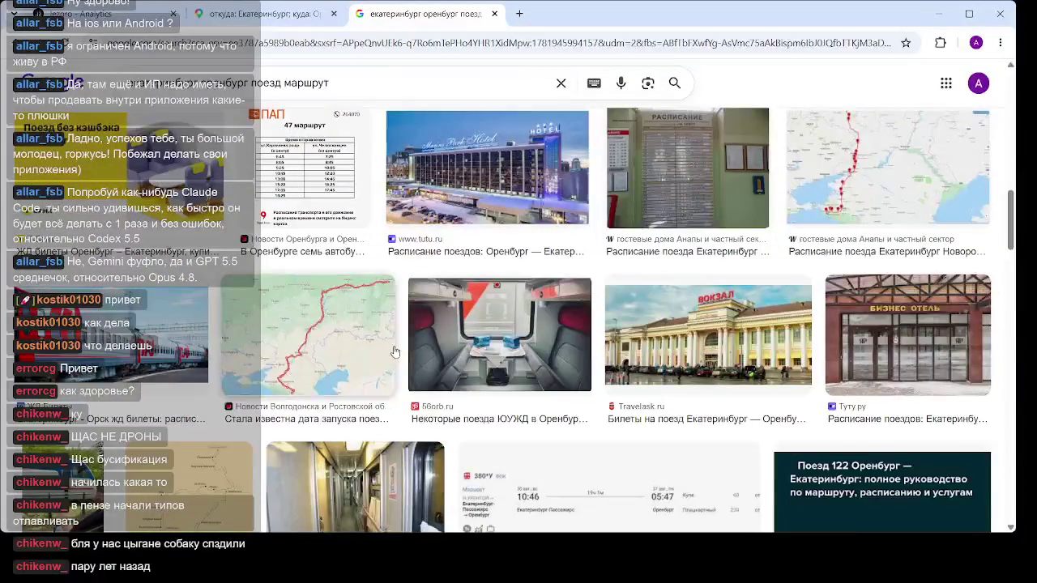
pyautogui.scroll(10, 395, 351)
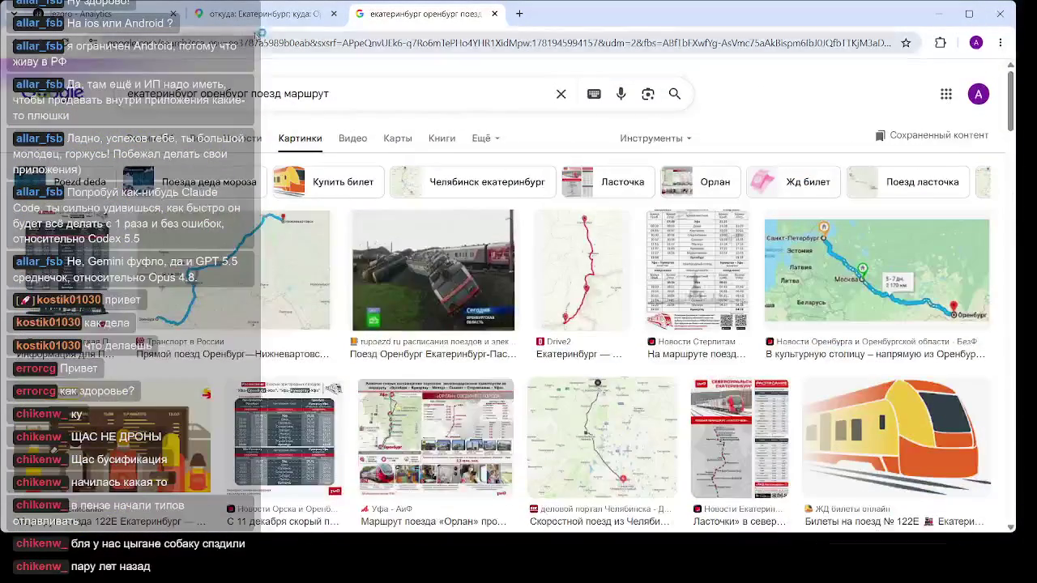
# Set Самара as the destination of the route from Yekaterinburg
pyautogui.click(267, 14)
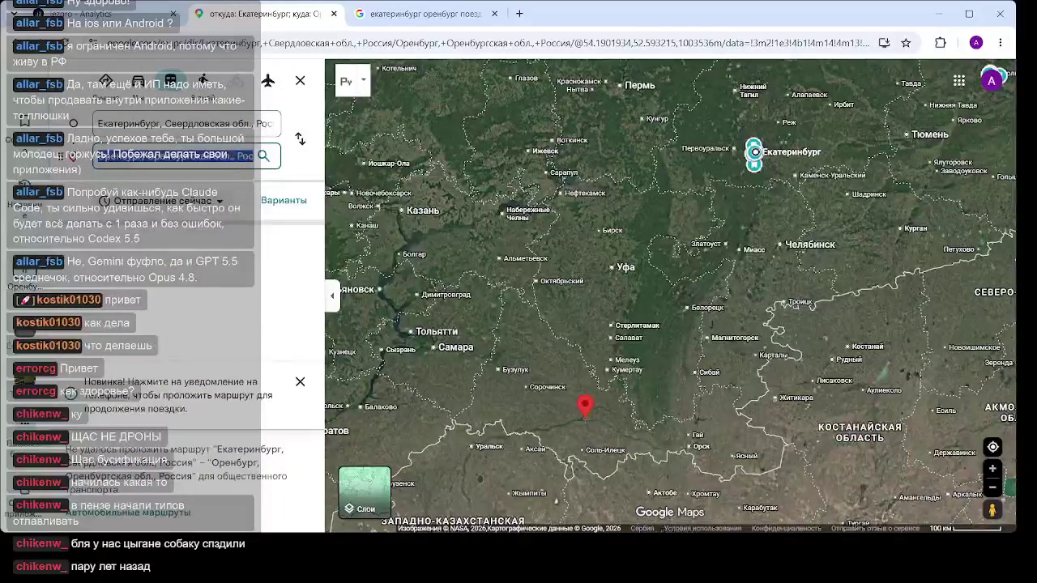
pyautogui.write('Самара')
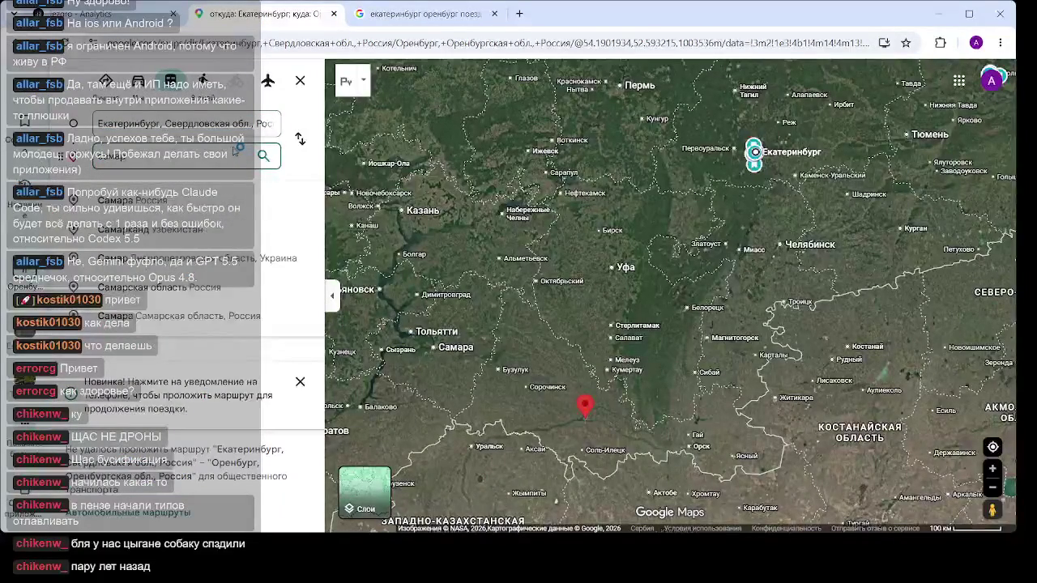
pyautogui.click(177, 200)
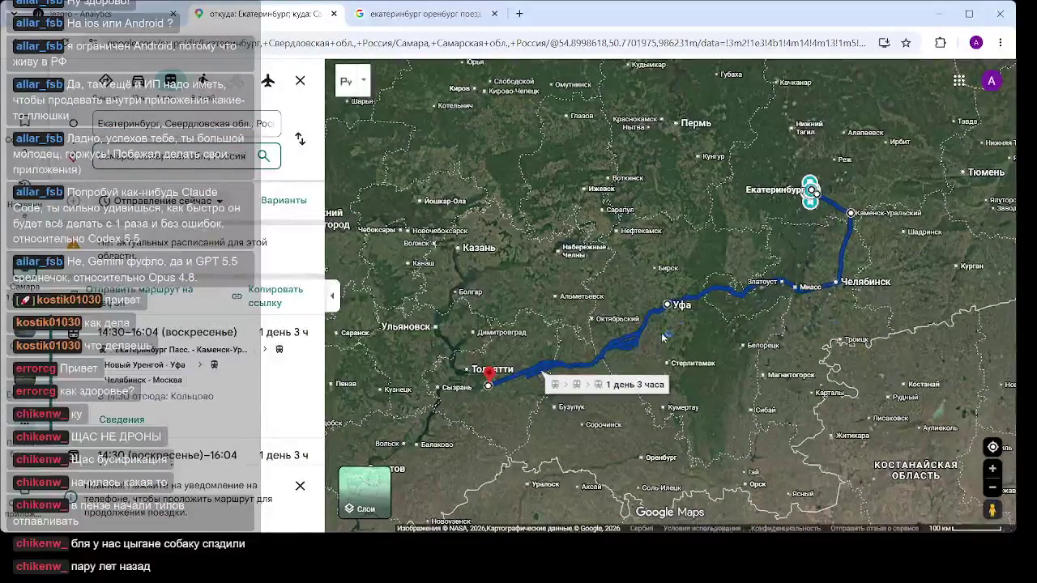
pyautogui.scroll(5, 643, 358)
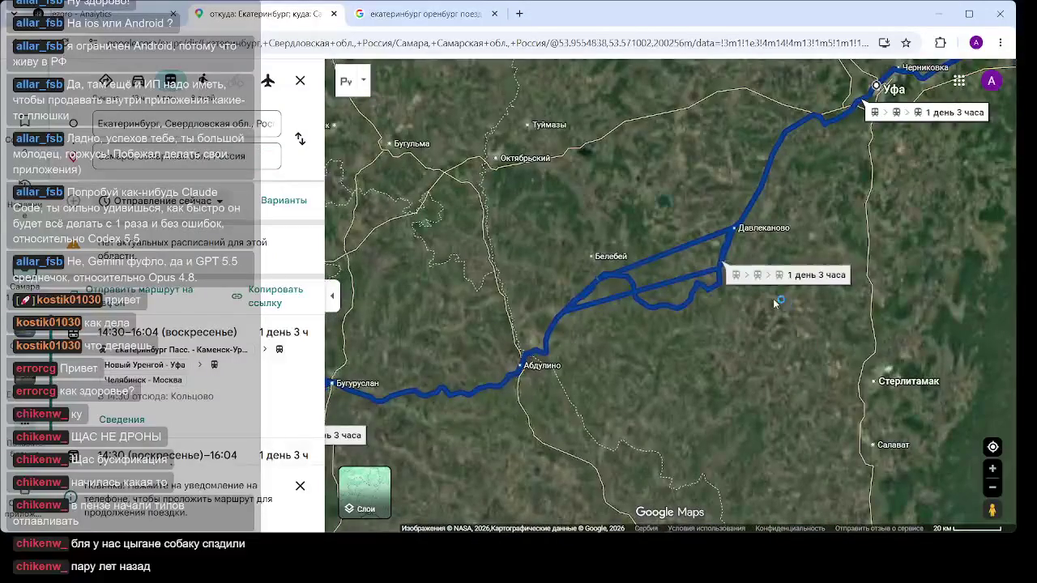
pyautogui.scroll(-1, 664, 341)
pyautogui.scroll(-4, 664, 341)
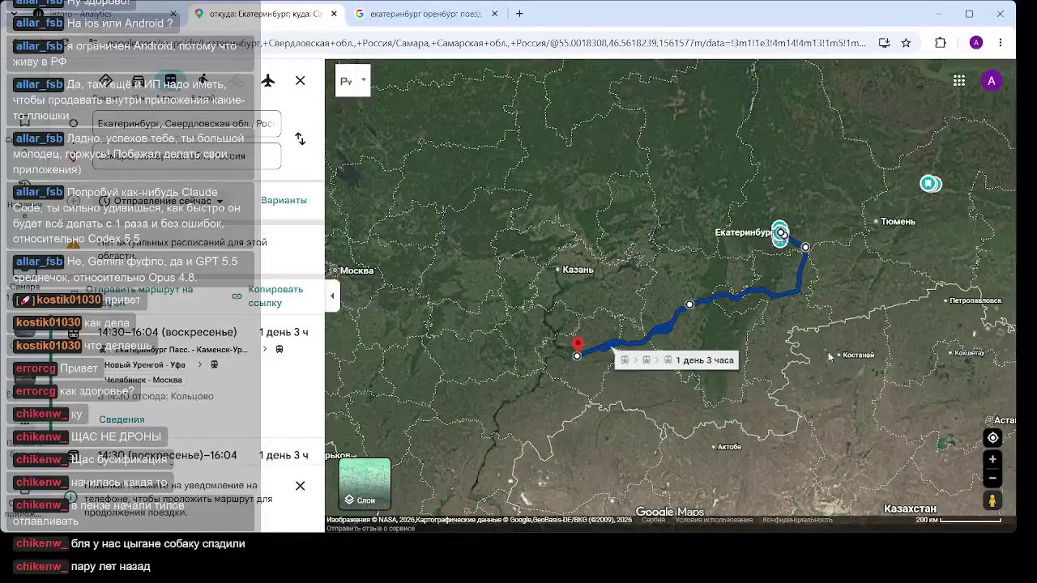
pyautogui.scroll(-2, 830, 356)
# Pan and zoom the map over the 1 day 3 hours Yekaterinburg–Samara route
pyautogui.moveTo(817, 329); pyautogui.dragTo(711, 292)
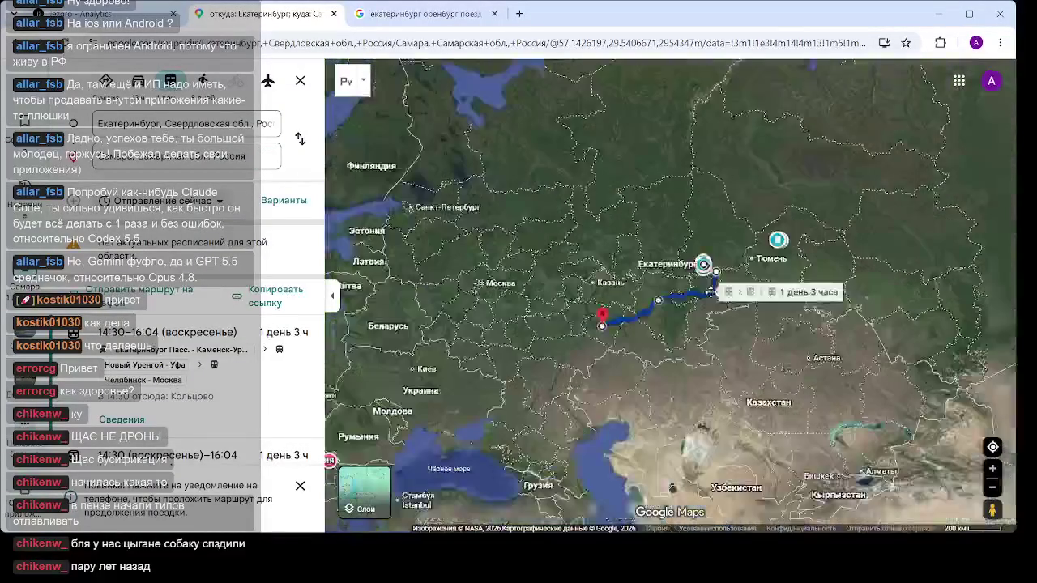
pyautogui.scroll(3, 523, 320)
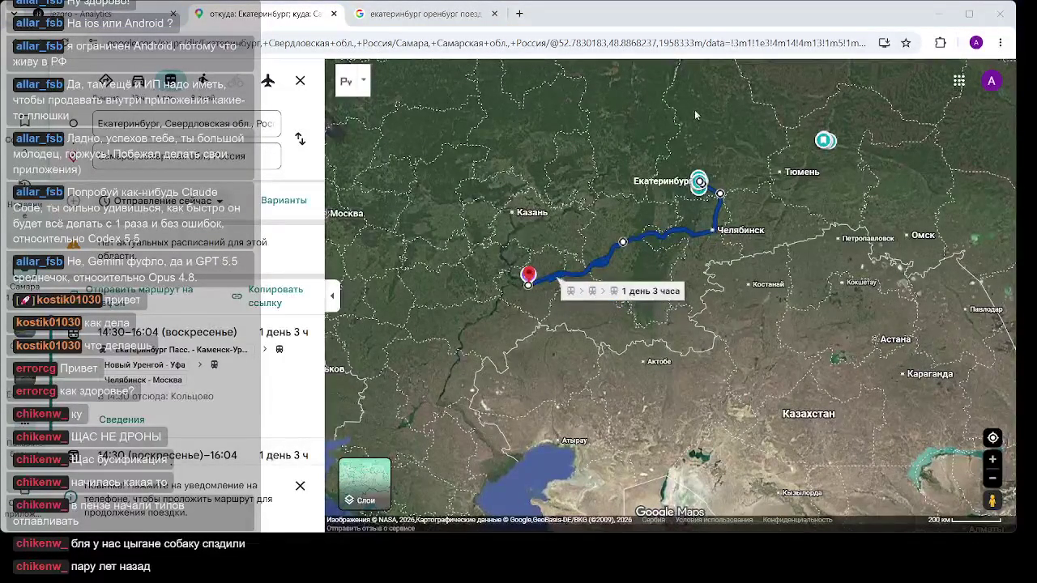
pyautogui.scroll(-2, 597, 269)
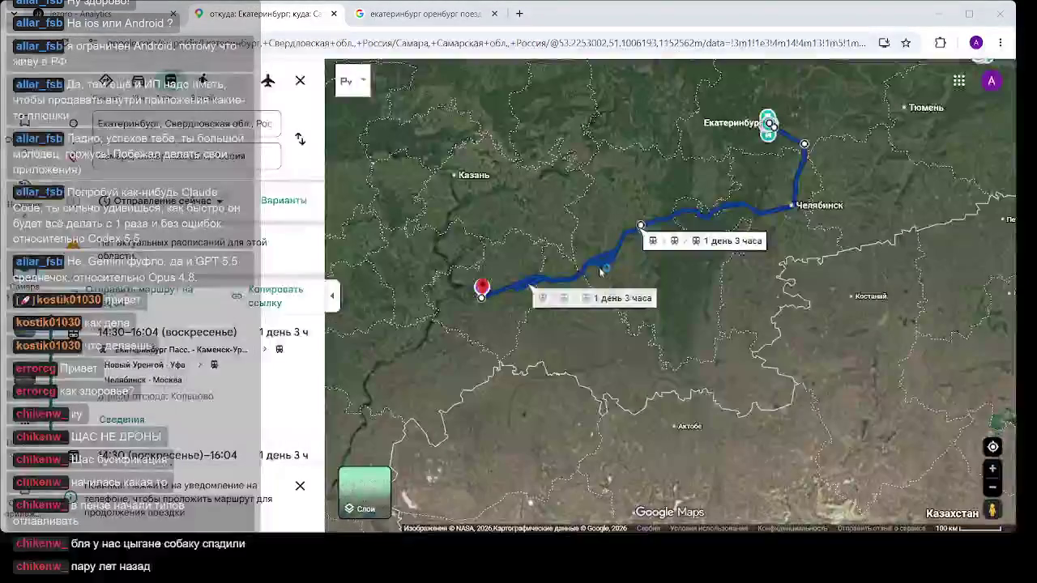
pyautogui.scroll(1, 551, 352)
pyautogui.scroll(-3, 551, 352)
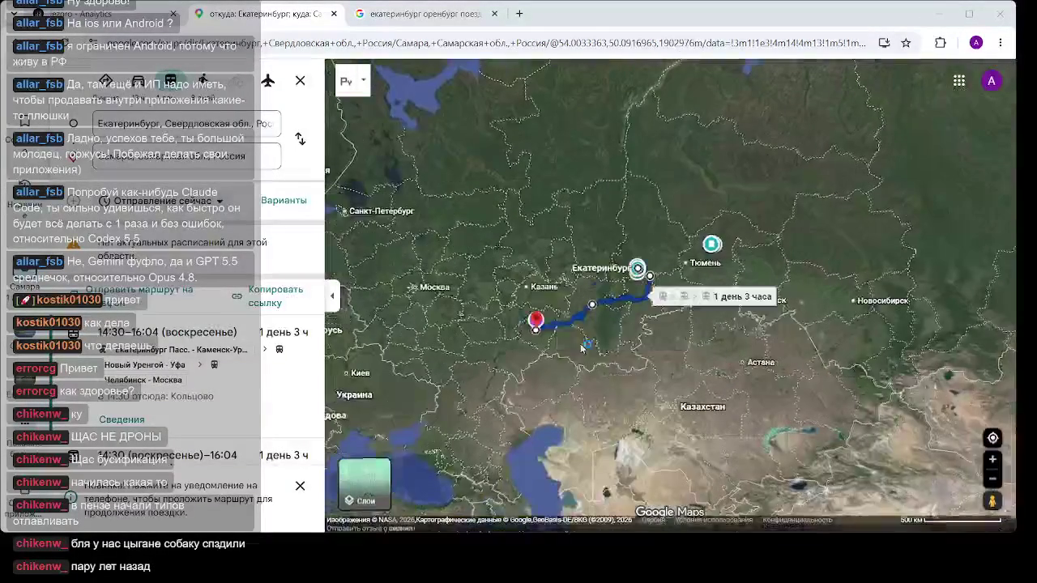
pyautogui.scroll(3, 510, 366)
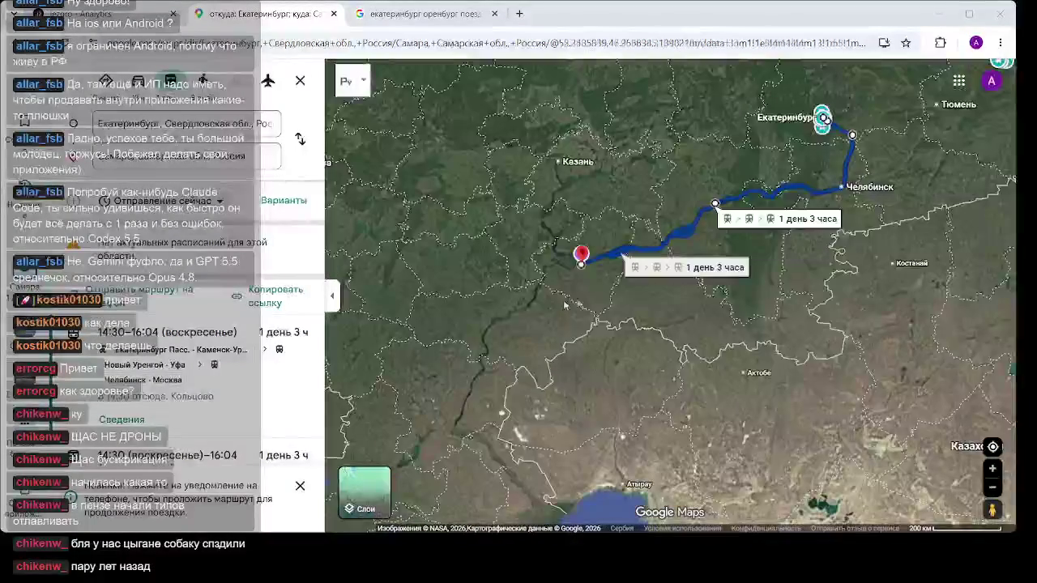
pyautogui.moveTo(751, 321); pyautogui.dragTo(603, 346)
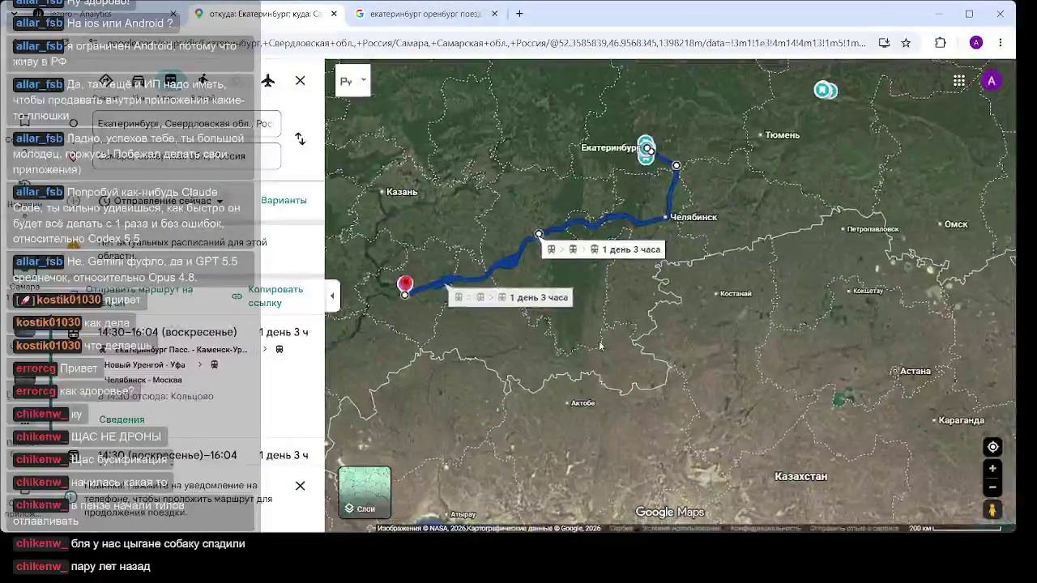
pyautogui.scroll(5, 703, 250)
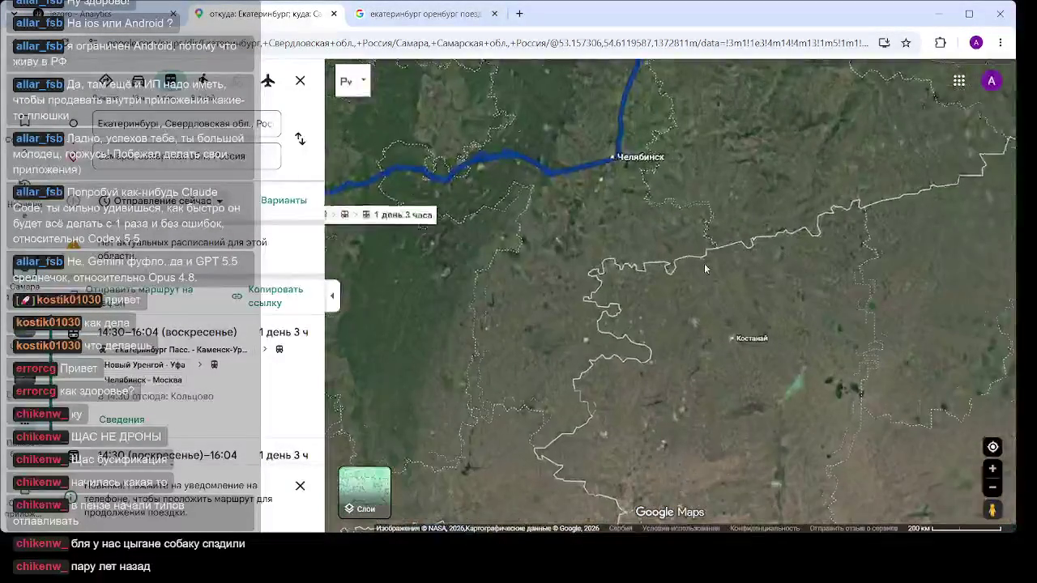
pyautogui.scroll(-3, 672, 251)
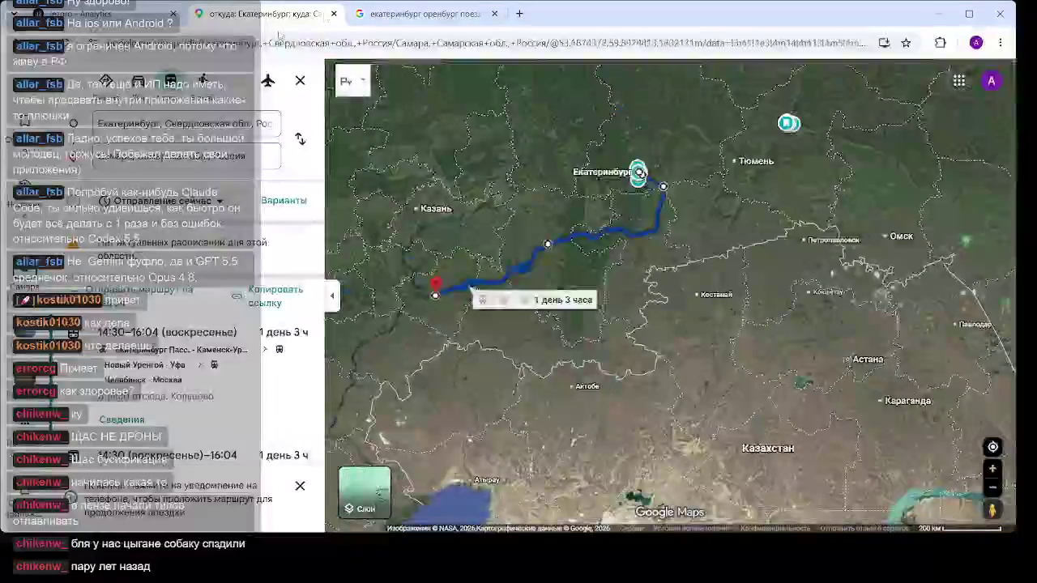
pyautogui.scroll(-2, 676, 359)
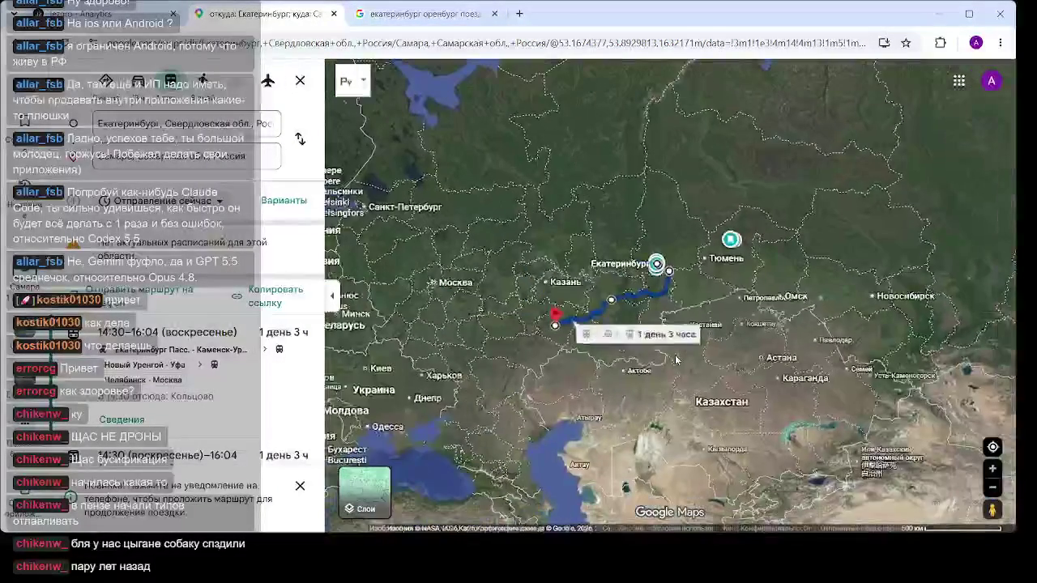
pyautogui.scroll(1, 619, 341)
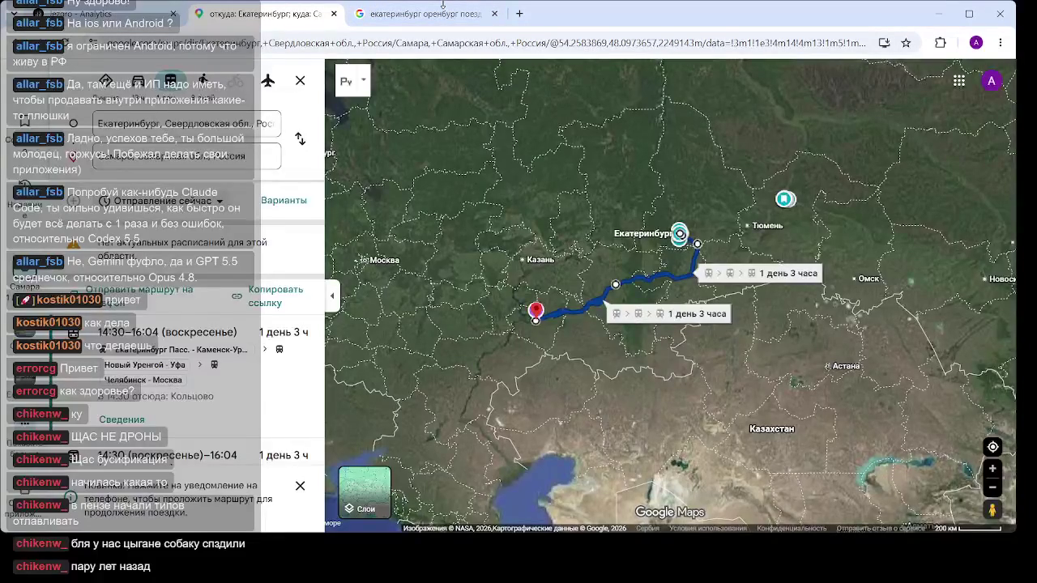
pyautogui.click(519, 13)
# Search Google for 'поезд часть маршрута которого идет через казахстан'
pyautogui.click(349, 285)
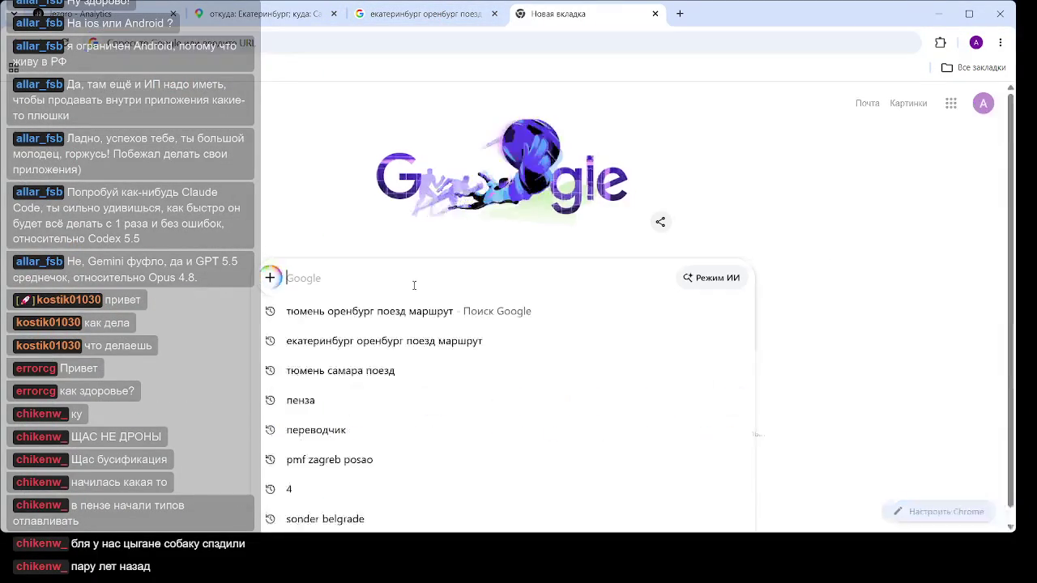
pyautogui.write('пое')
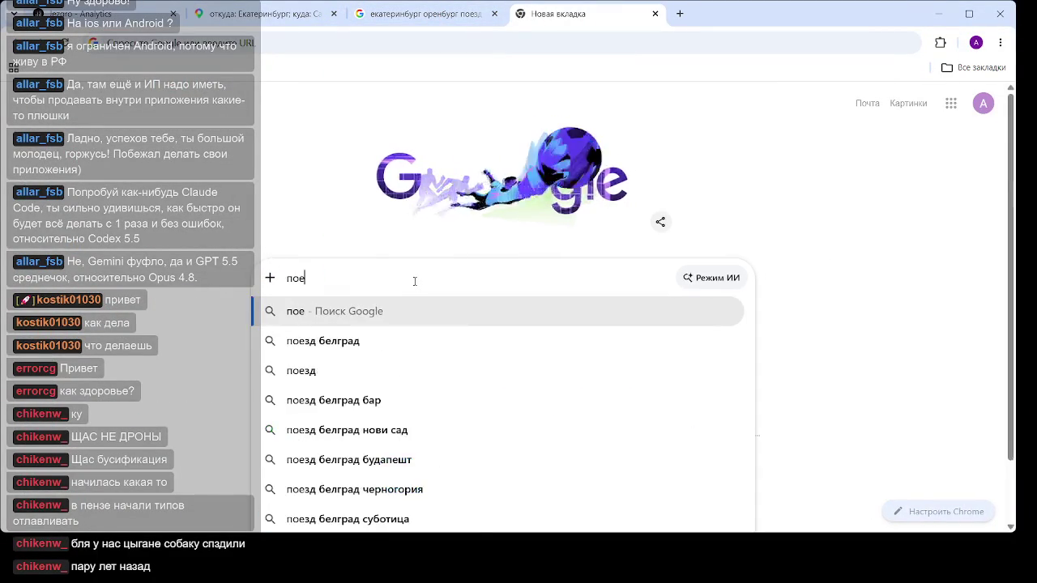
pyautogui.write('зд ч')
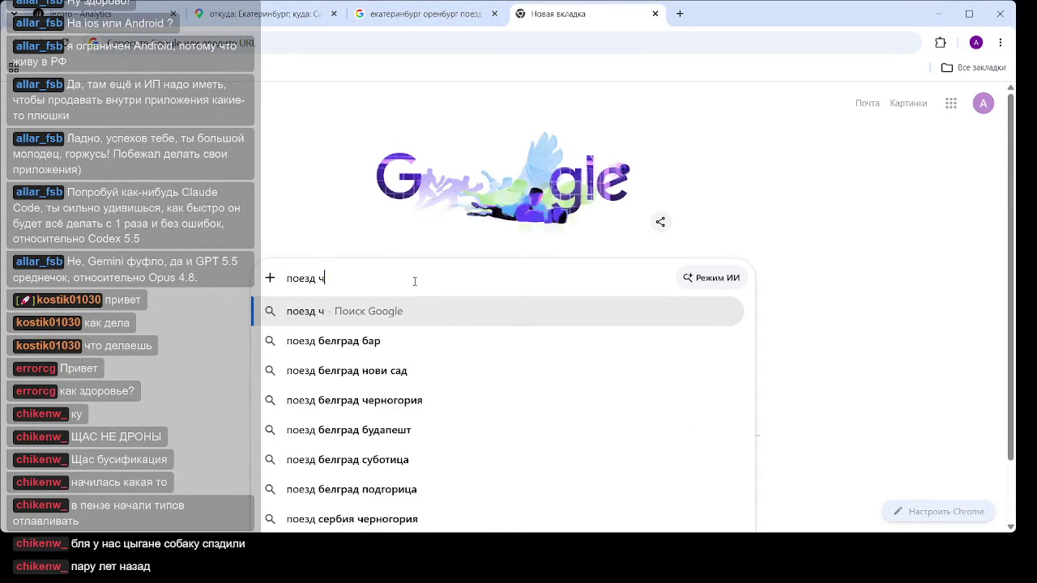
pyautogui.write('асть марш')
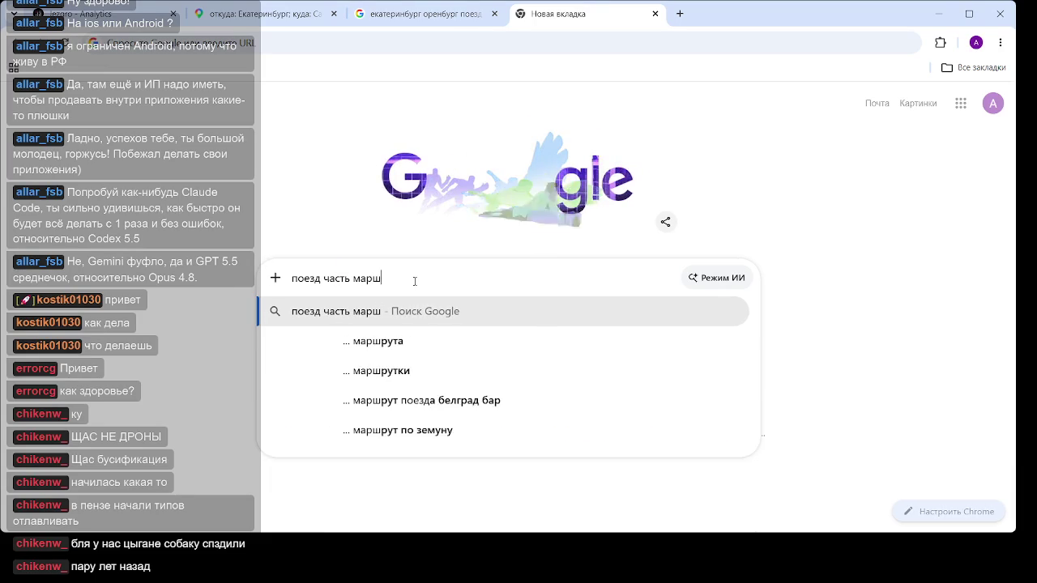
pyautogui.write('рута кото')
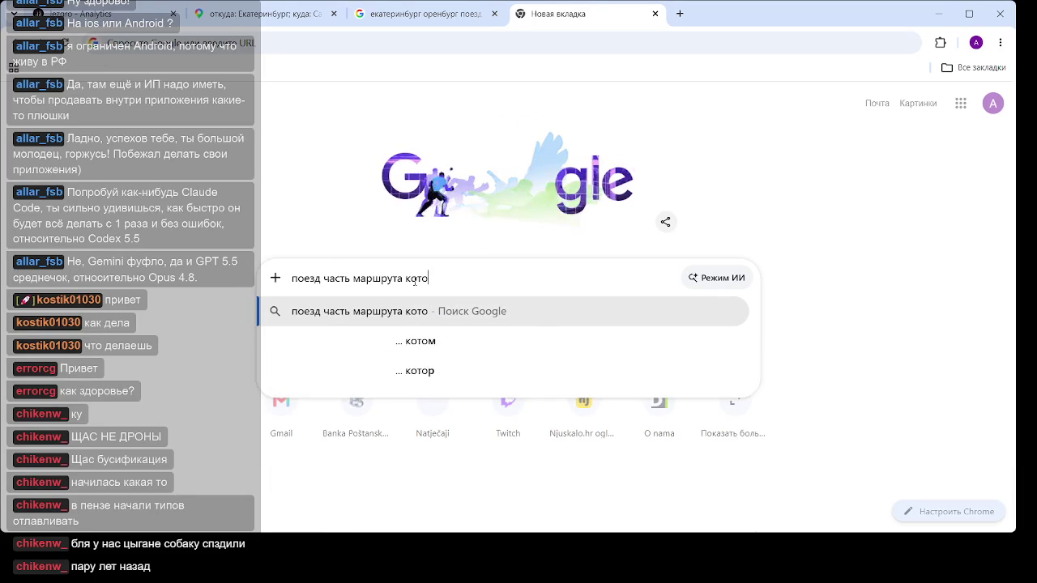
pyautogui.write('рого ид')
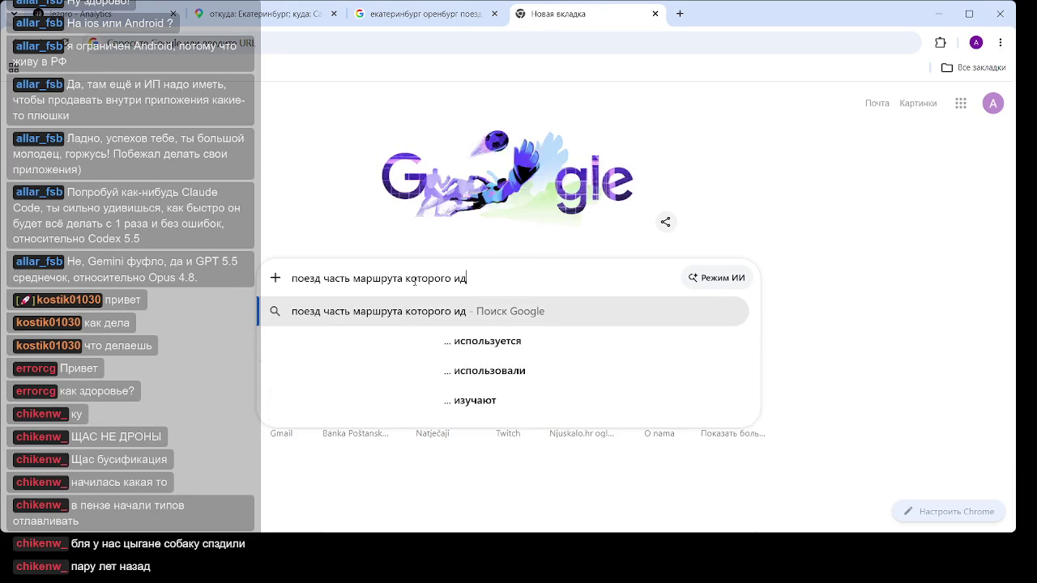
pyautogui.write('ет через')
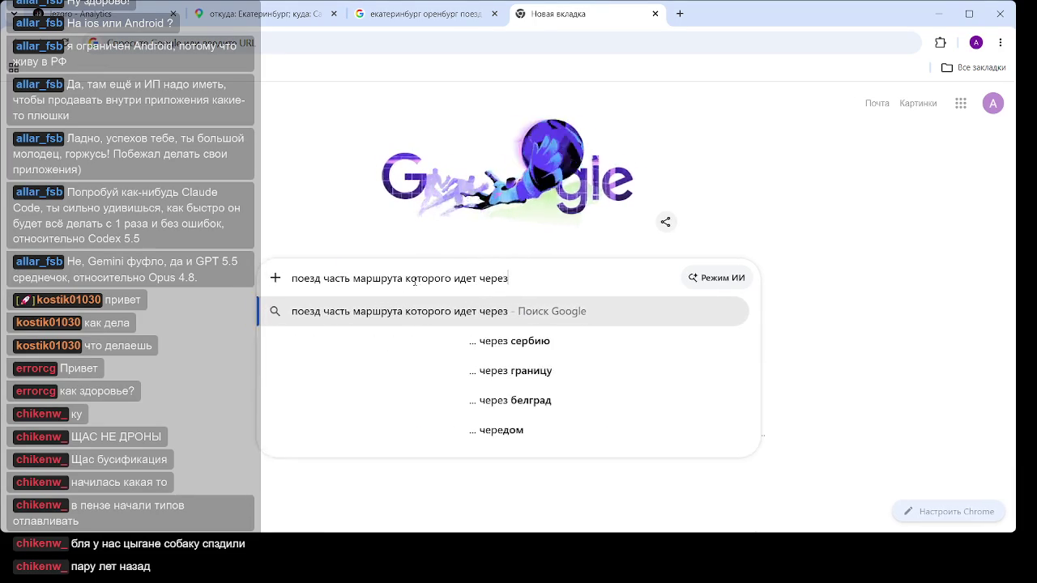
pyautogui.write(' казахстан')
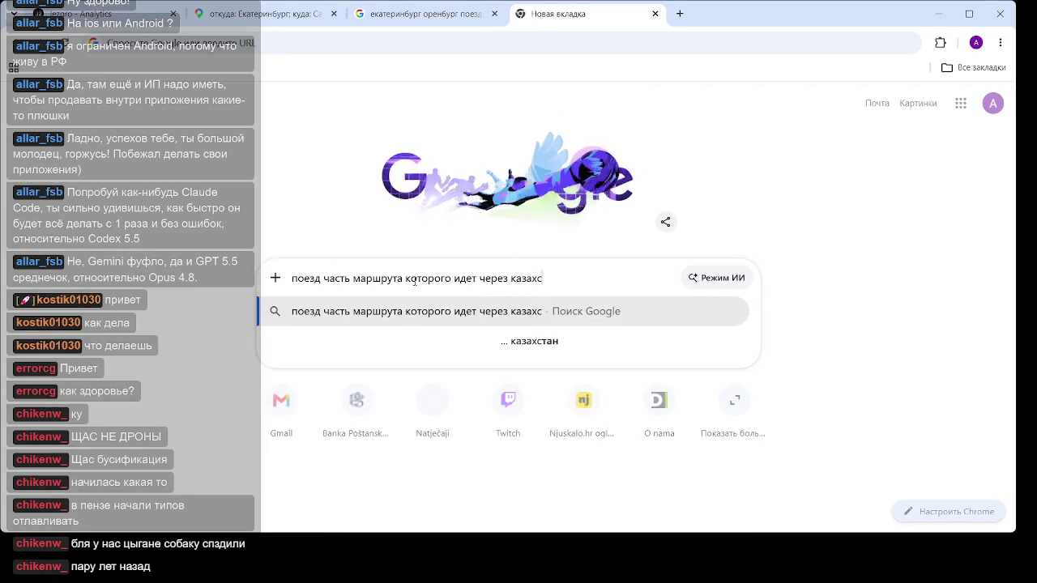
pyautogui.press('Return')
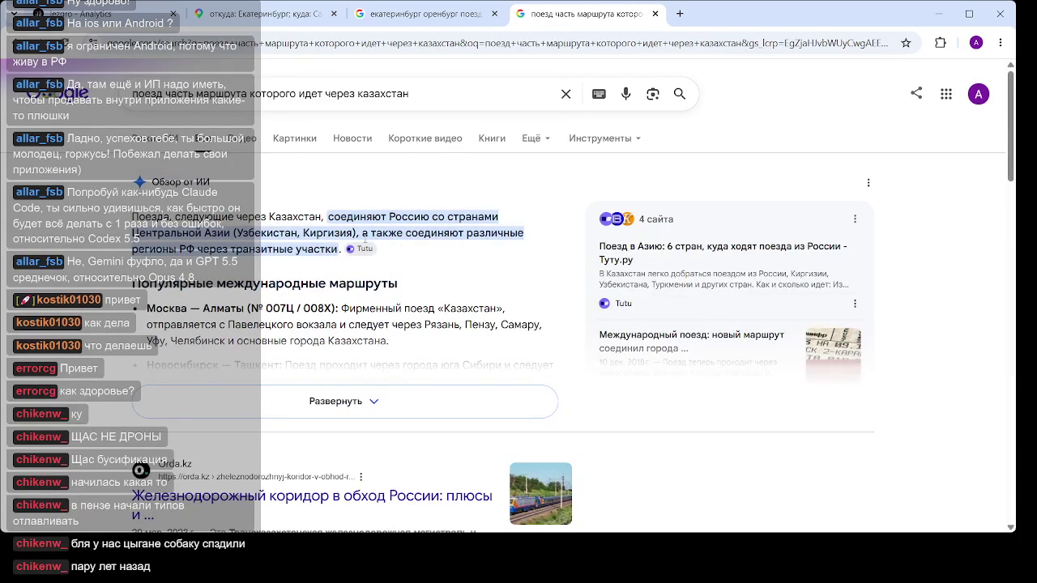
# Expand the AI overview, then refine the query by adding 'внутренний'
pyautogui.click(341, 407)
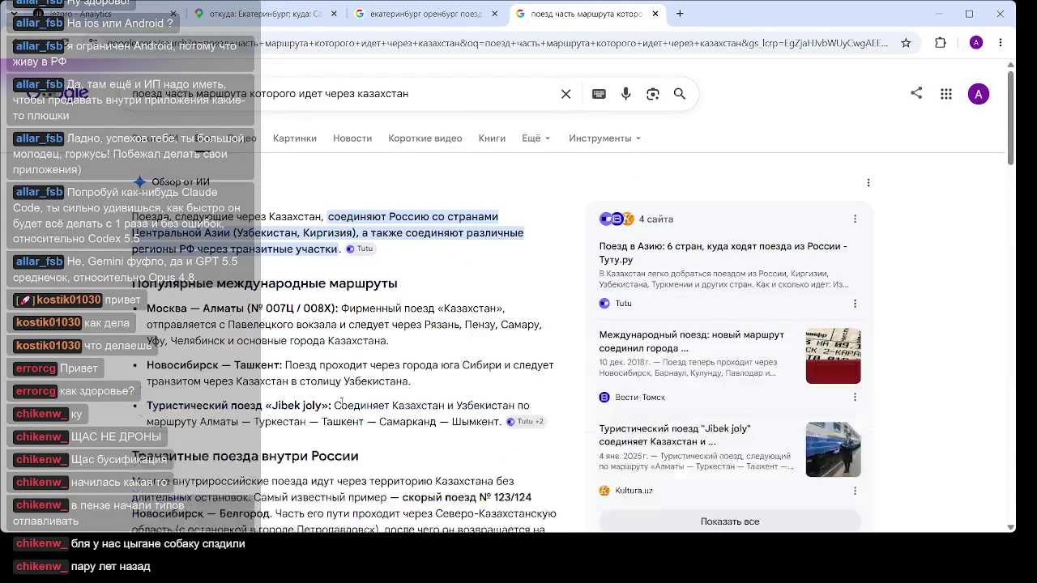
pyautogui.scroll(-1, 316, 366)
pyautogui.scroll(-4, 316, 366)
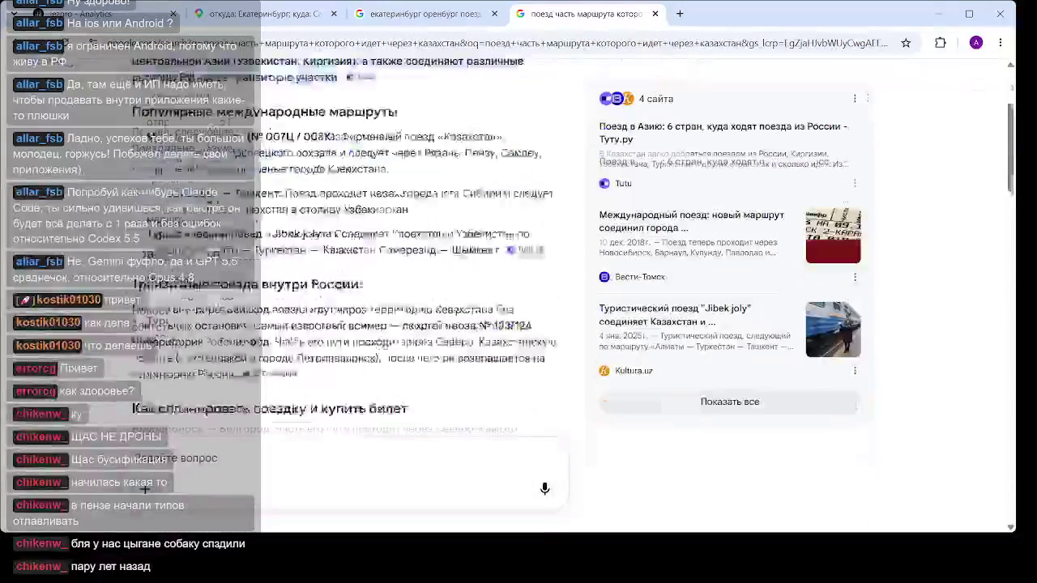
pyautogui.scroll(4, 309, 301)
pyautogui.write('внутренний')
pyautogui.press('Return')
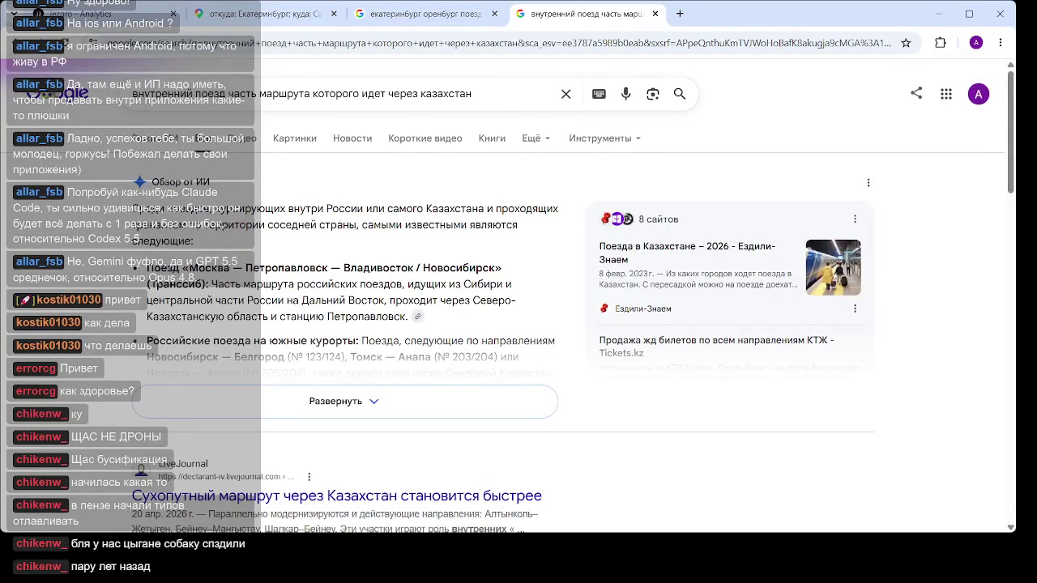
# Expand the new AI overview and scroll through articles such as 'Достык – Мойынты'
pyautogui.click(273, 398)
pyautogui.scroll(-1, 272, 397)
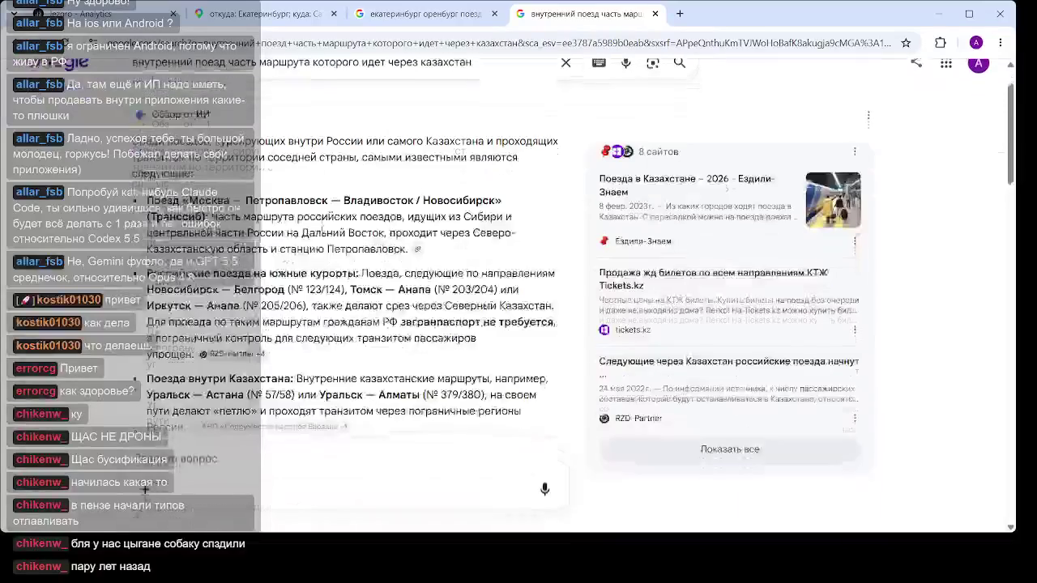
pyautogui.scroll(-1, 356, 237)
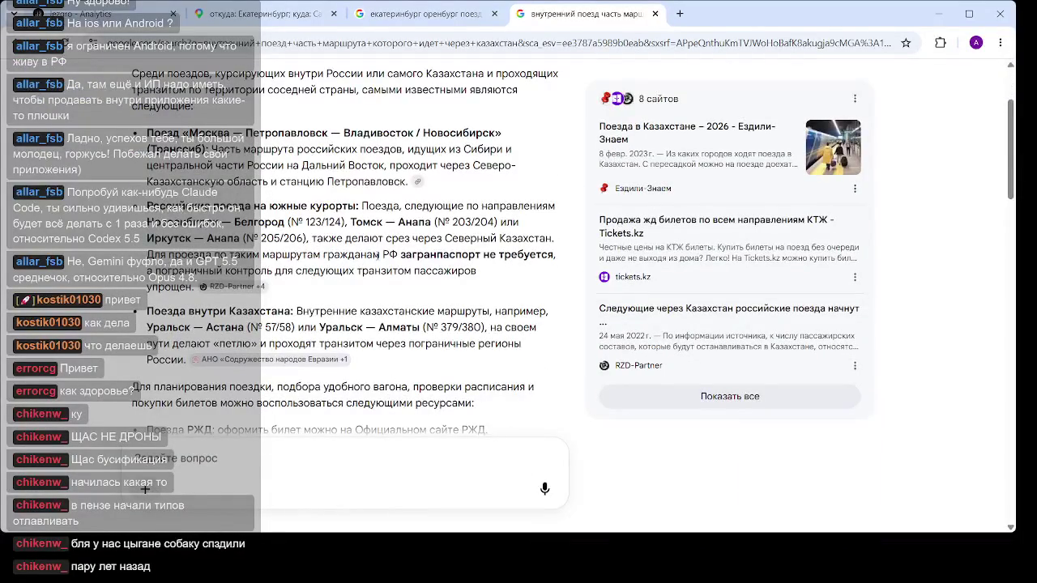
pyautogui.scroll(-3, 380, 247)
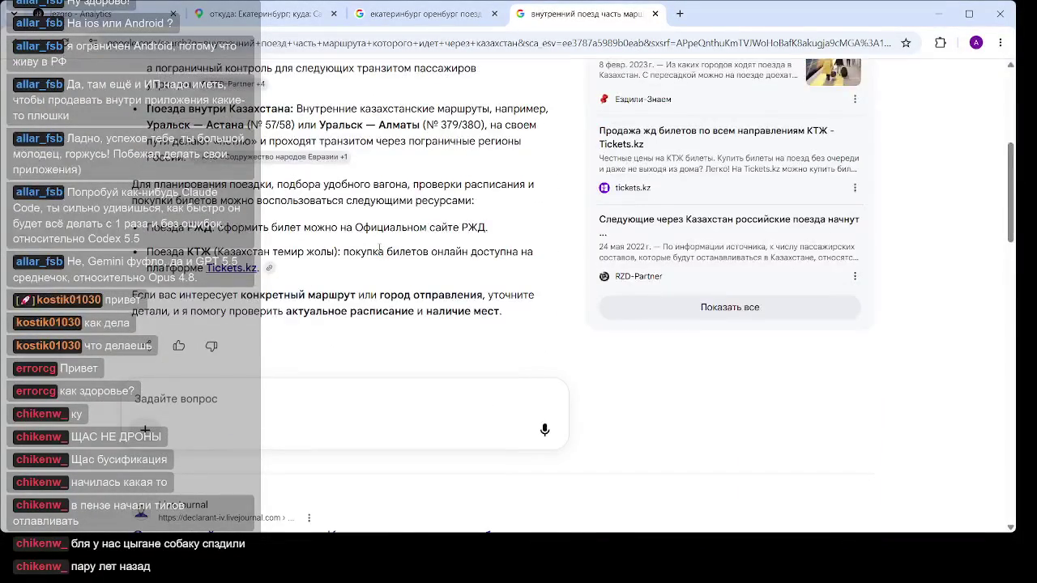
pyautogui.scroll(-5, 380, 247)
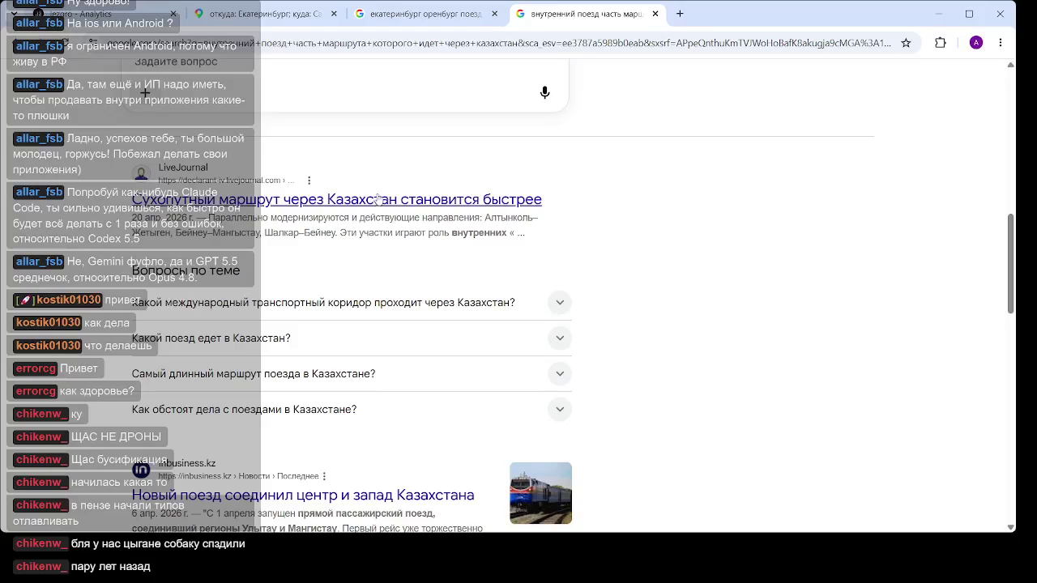
pyautogui.scroll(-2, 427, 198)
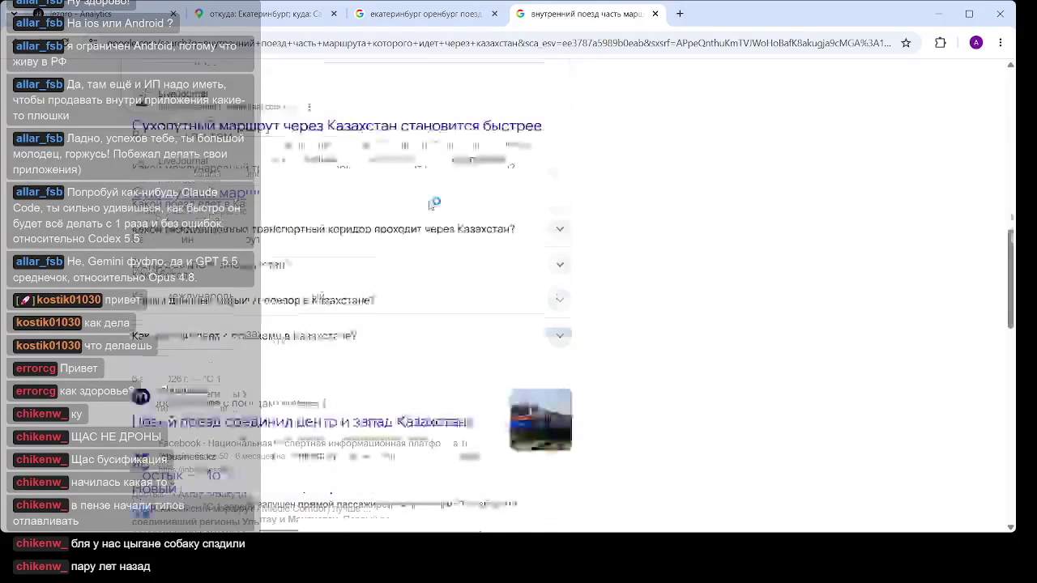
pyautogui.scroll(-2, 427, 206)
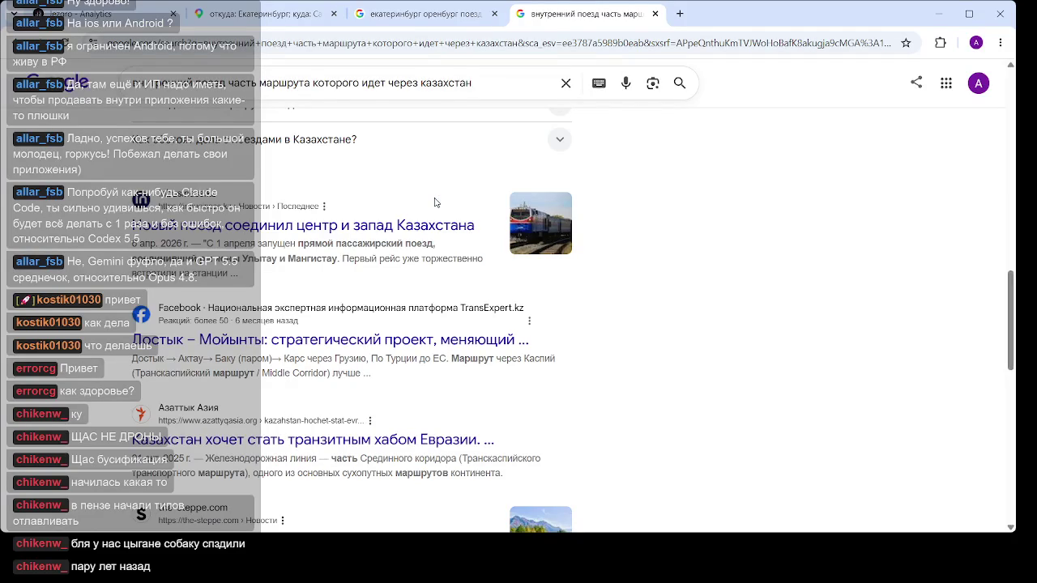
pyautogui.scroll(-3, 435, 202)
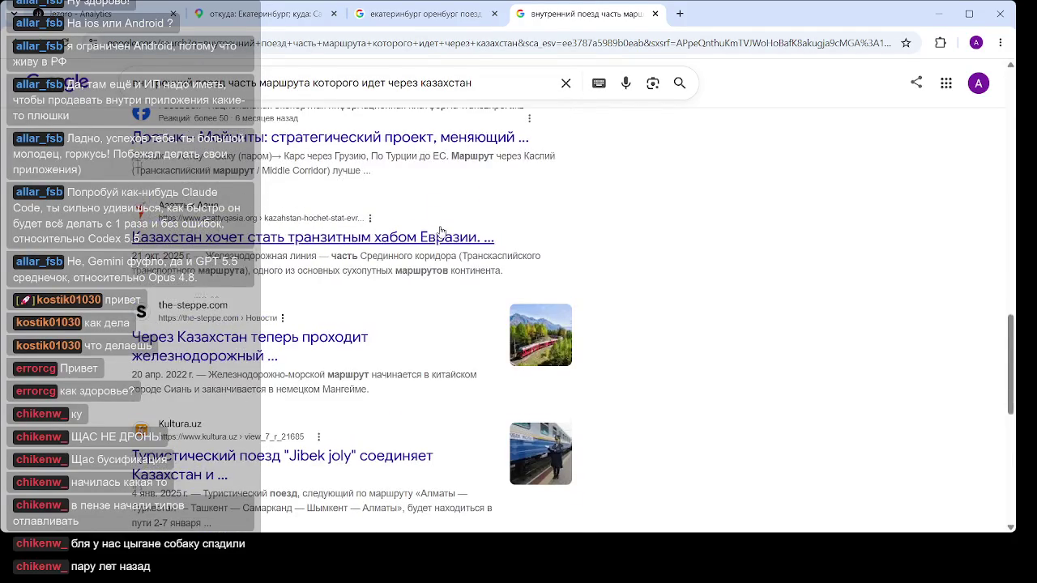
pyautogui.scroll(-3, 438, 211)
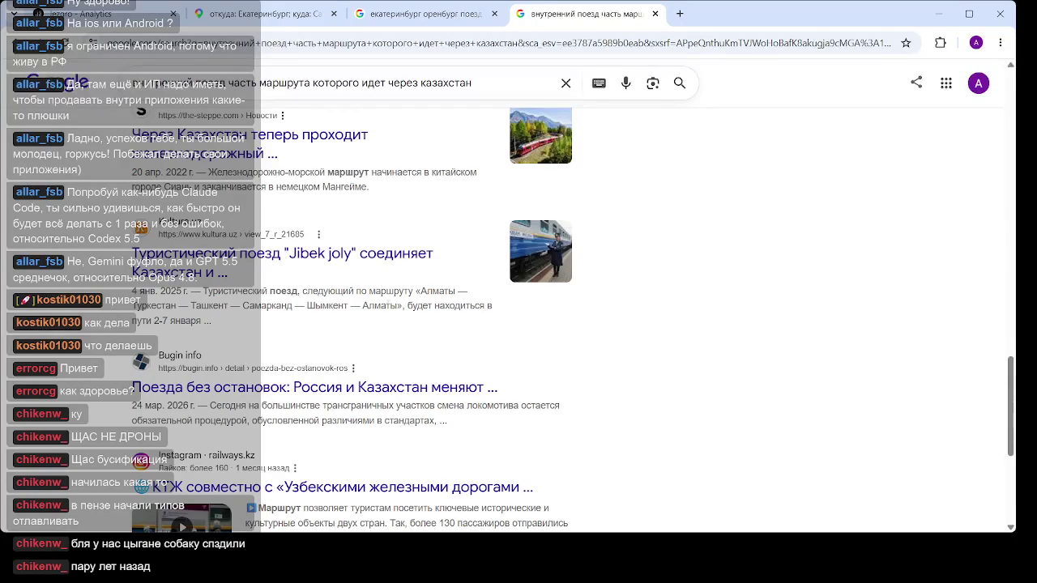
pyautogui.scroll(-10, 456, 320)
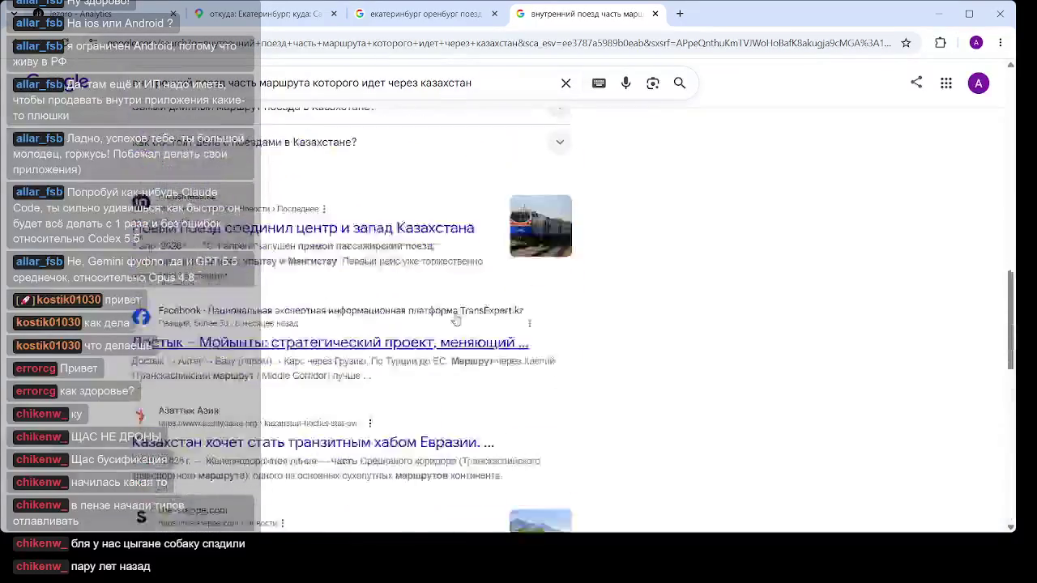
pyautogui.scroll(3, 456, 320)
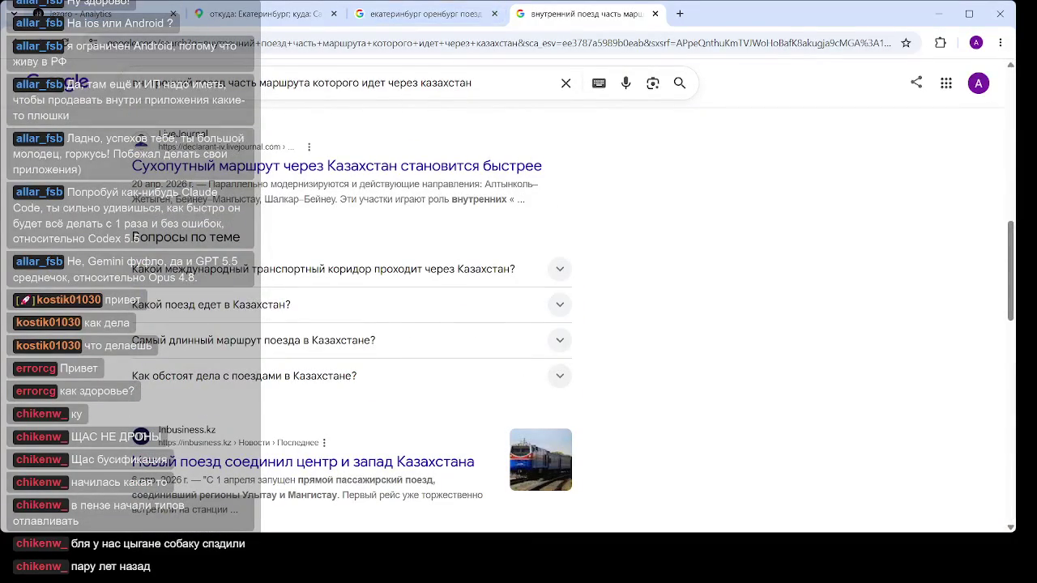
# Look over the Yekaterinburg–Samara route map, then close the map tab with Ctrl+W
pyautogui.click(259, 14)
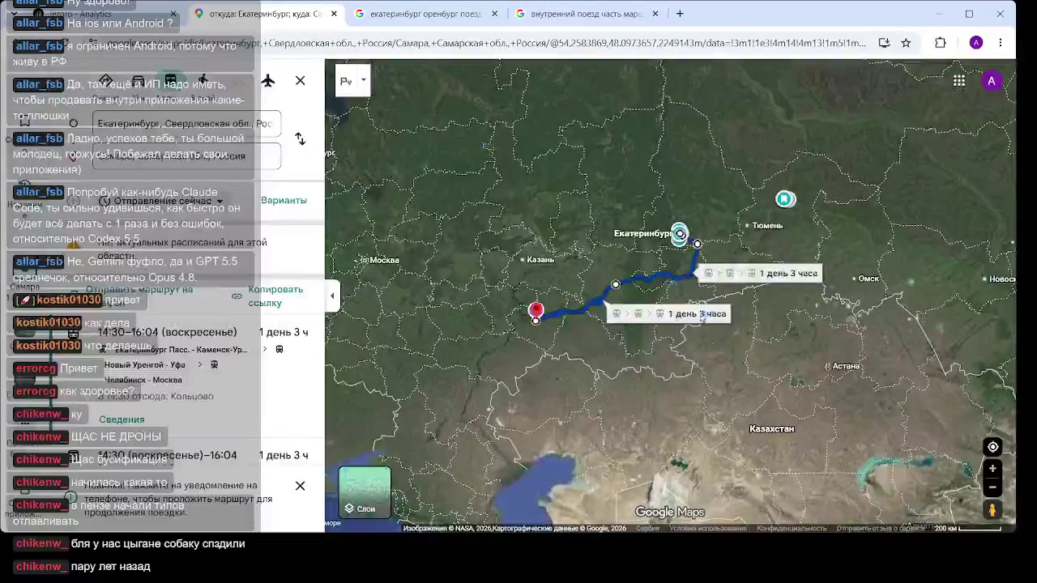
pyautogui.moveTo(675, 383); pyautogui.dragTo(589, 361)
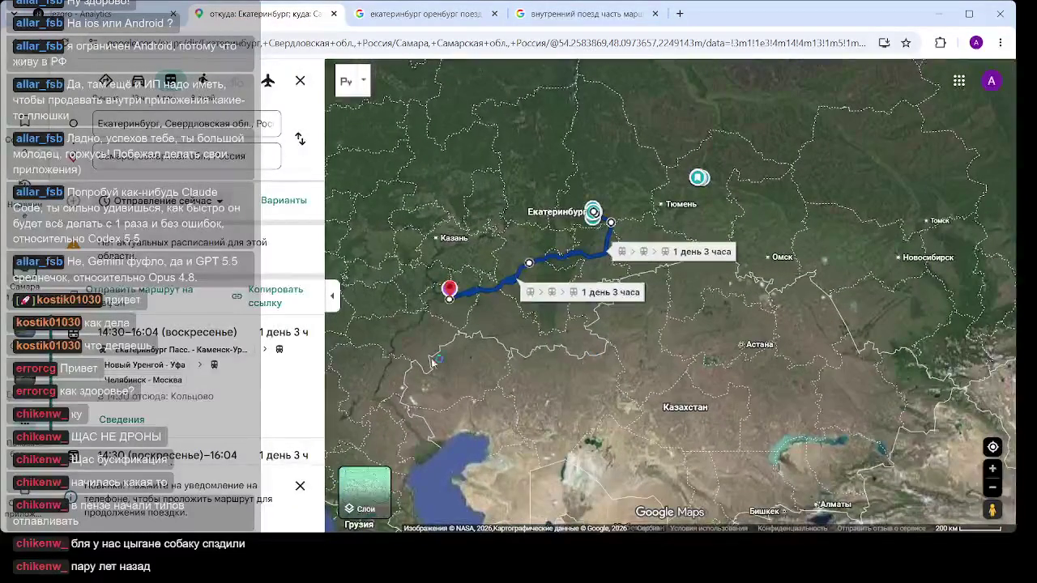
pyautogui.scroll(4, 572, 273)
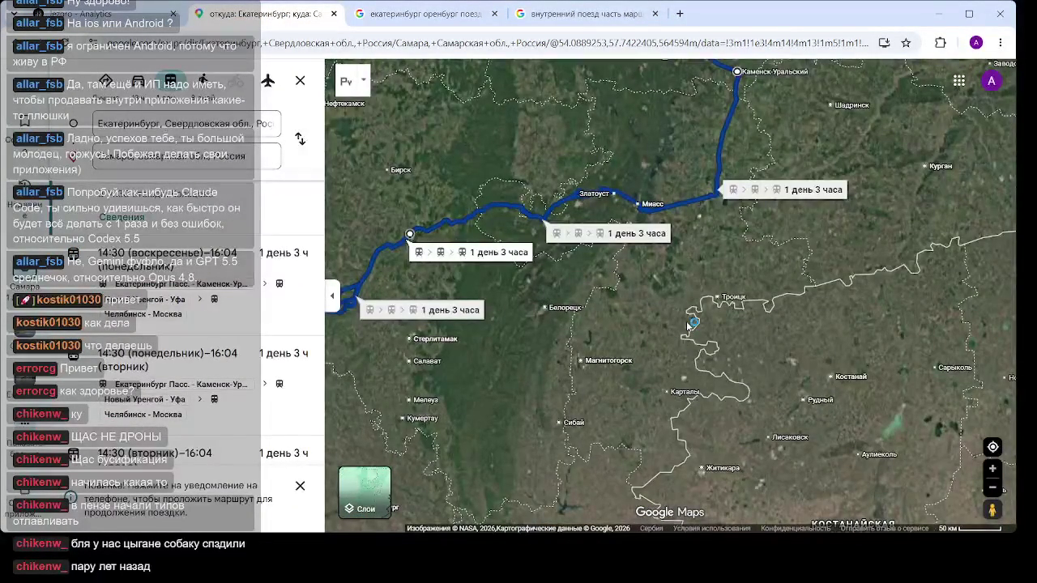
pyautogui.scroll(-1, 687, 325)
pyautogui.scroll(-1, 687, 325)
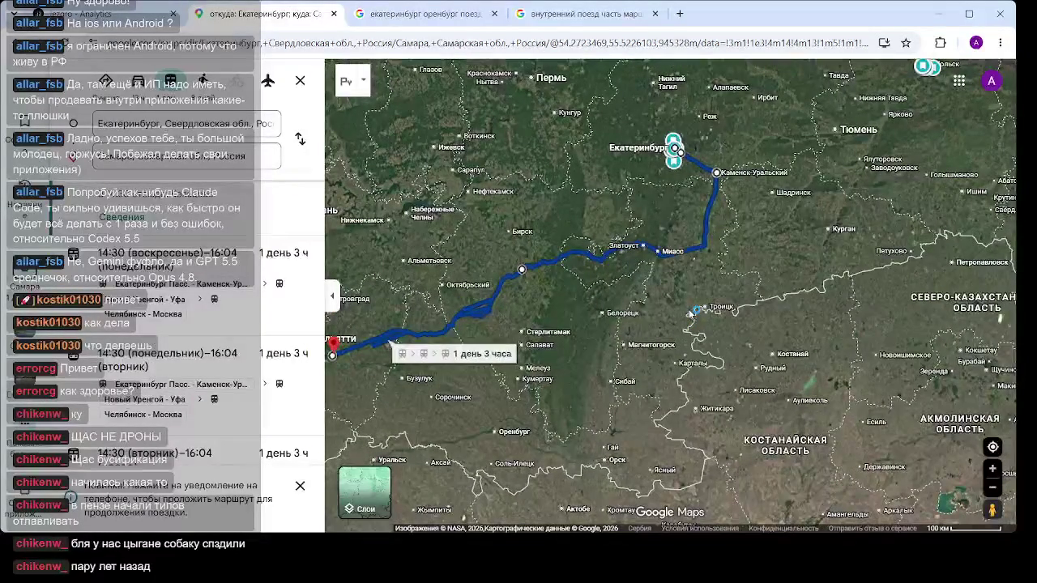
pyautogui.scroll(-1, 689, 313)
pyautogui.scroll(1, 689, 313)
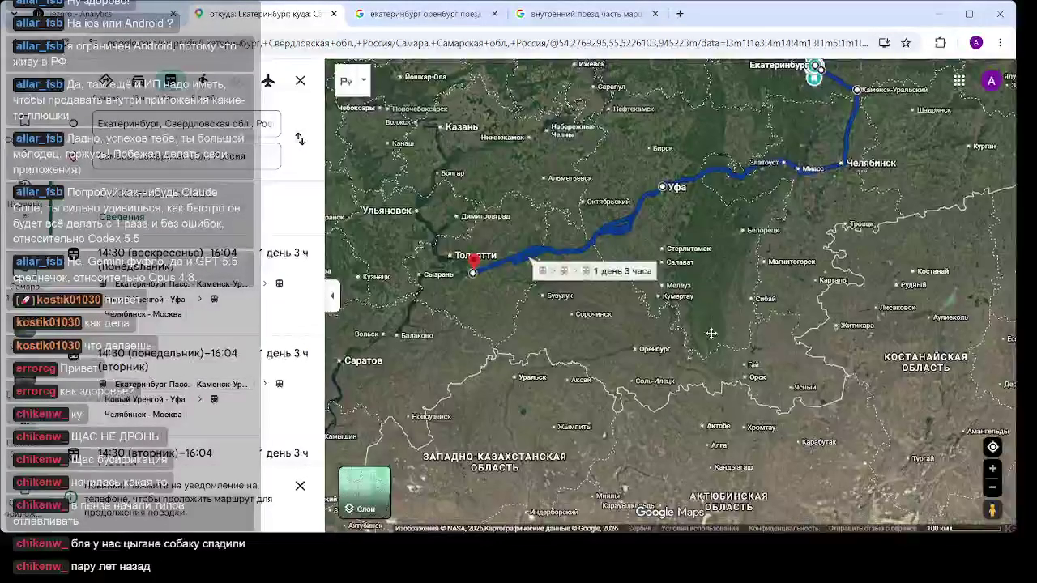
pyautogui.scroll(1, 212, 326)
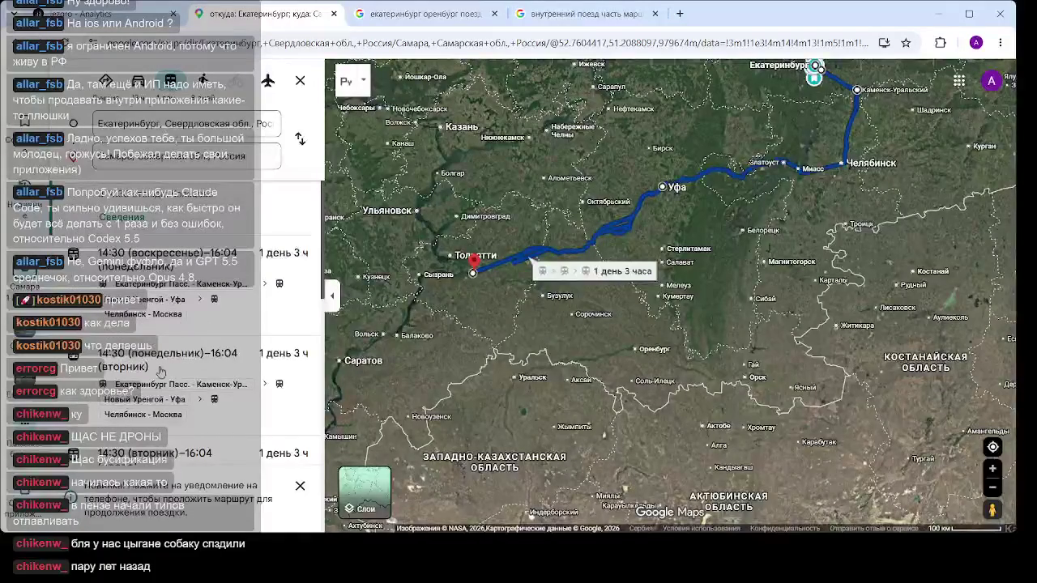
pyautogui.scroll(-3, 206, 340)
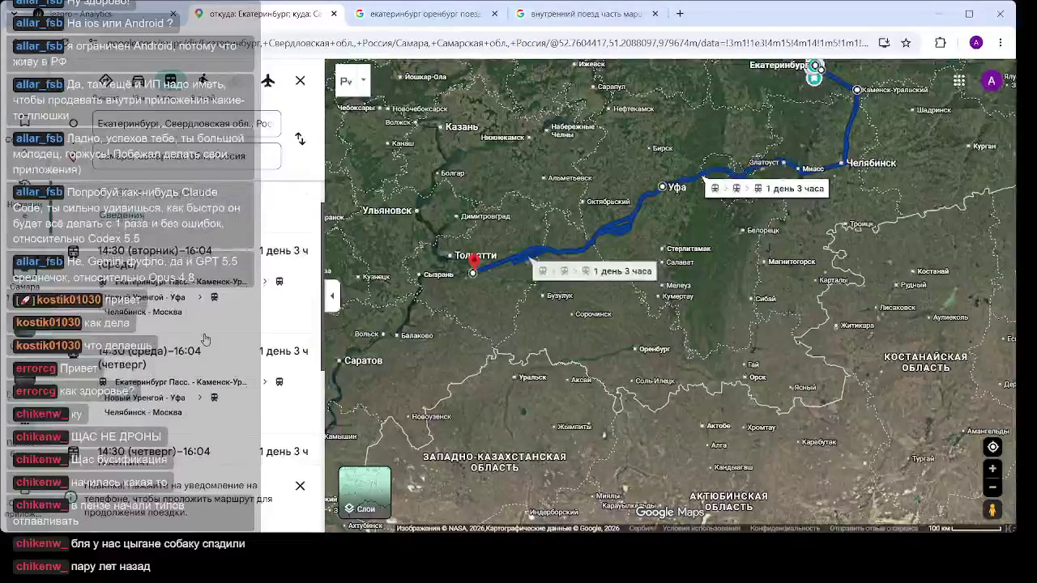
pyautogui.scroll(-2, 206, 340)
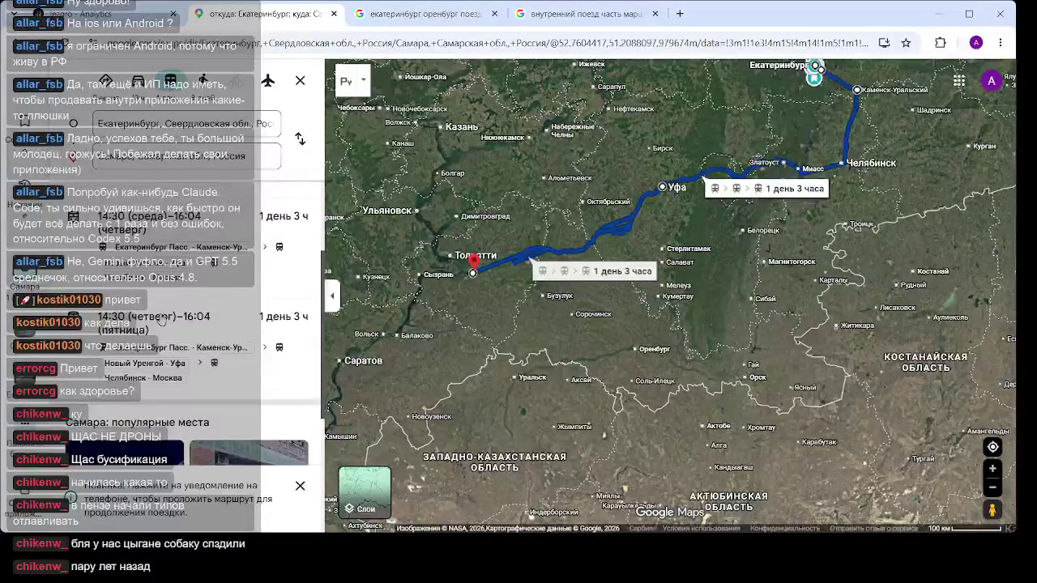
pyautogui.scroll(-5, 162, 320)
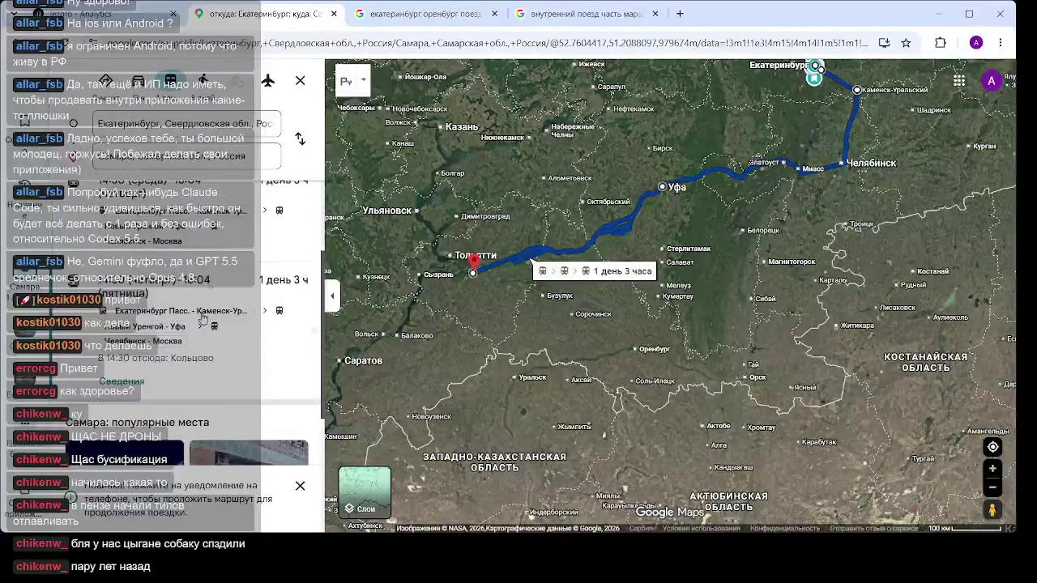
pyautogui.scroll(10, 203, 318)
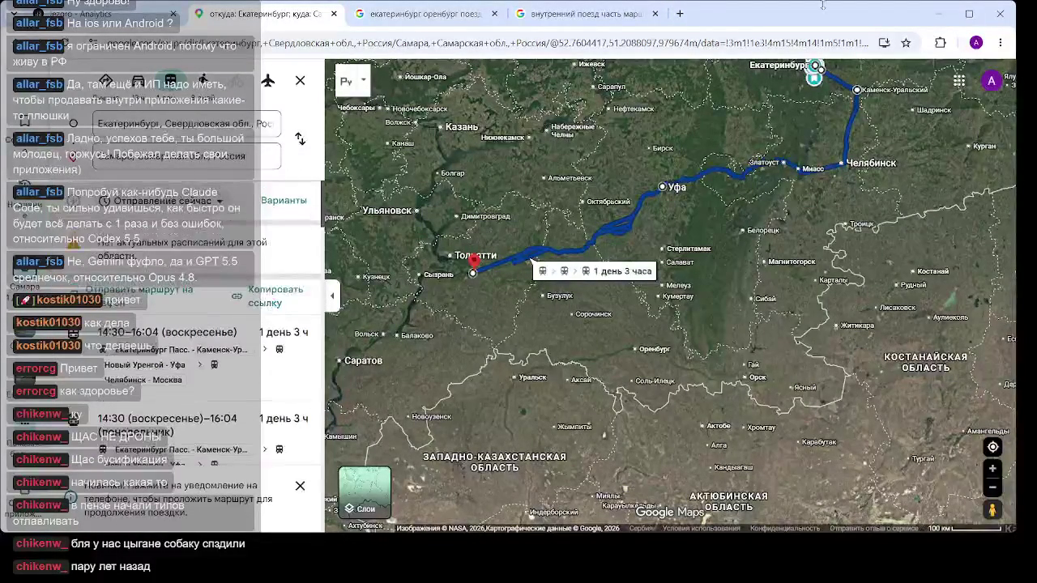
pyautogui.hotkey('ctrl', 'w')
pyautogui.hotkey('ctrl', 'w')
pyautogui.hotkey('ctrl', 'w')
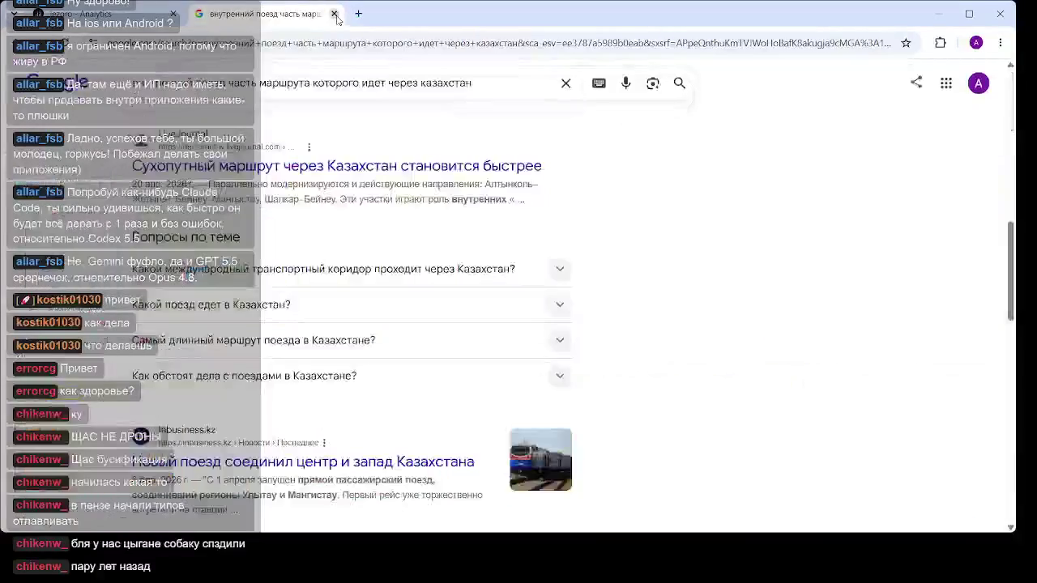
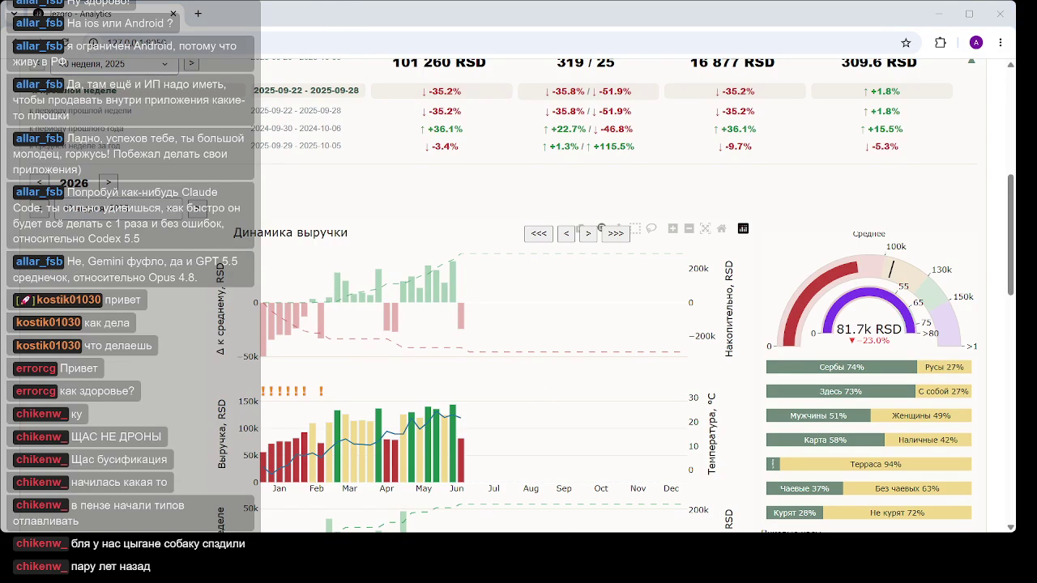
# Search Google in a new tab for 'москва калининград поезд'
pyautogui.click(199, 14)
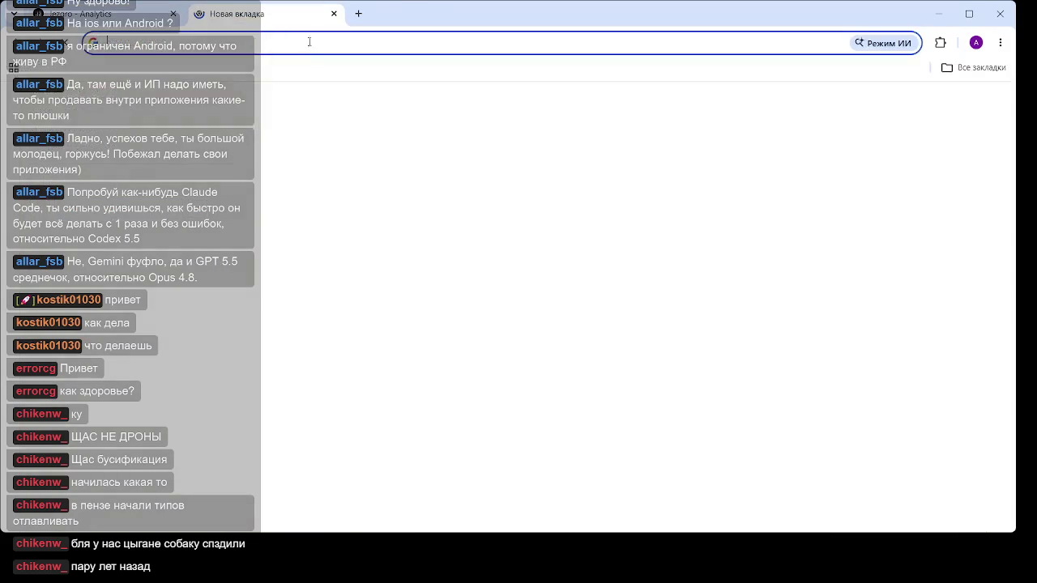
pyautogui.write('моск')
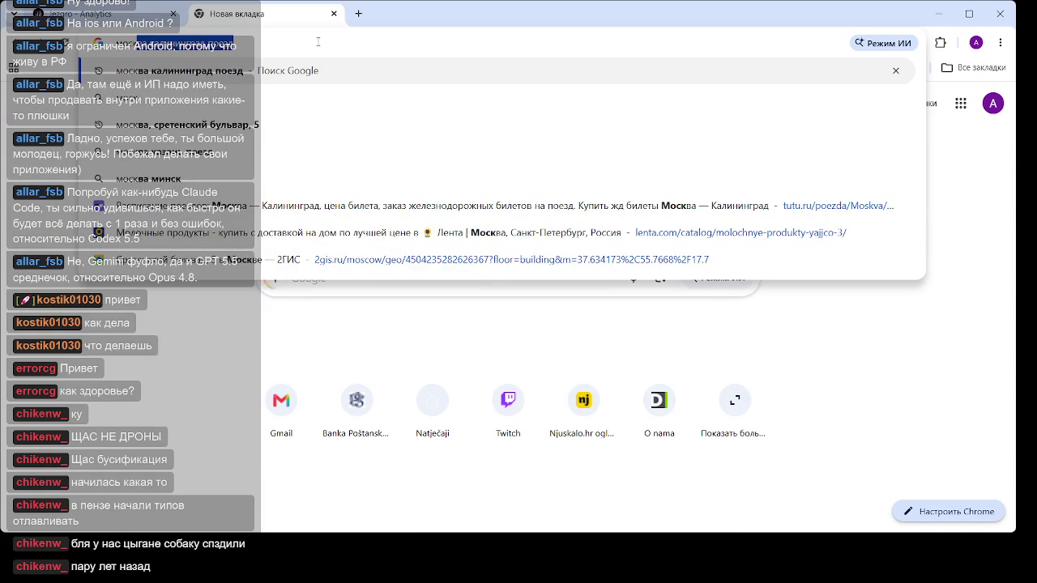
pyautogui.write('ва калининград поезд')
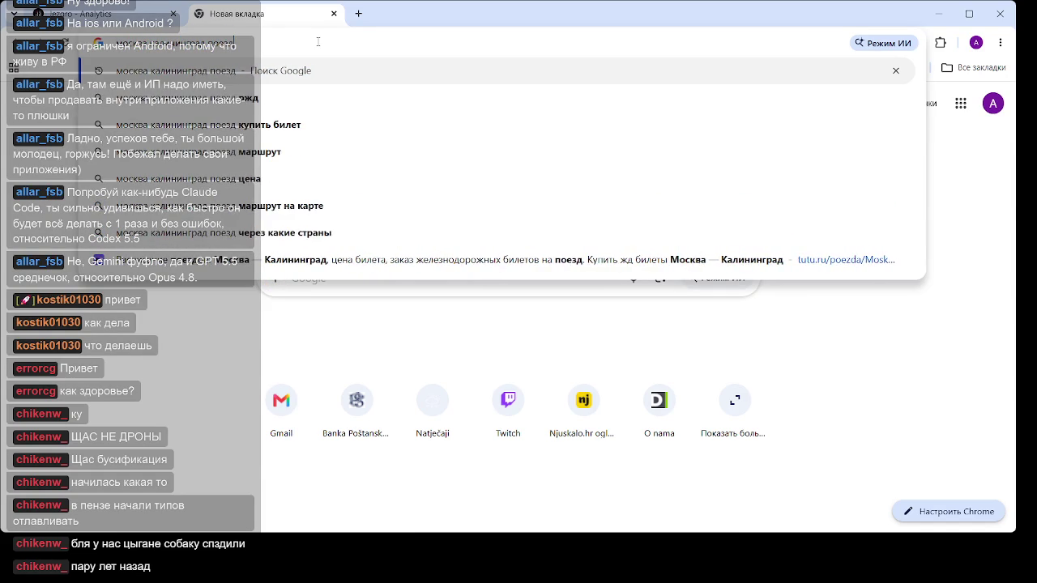
pyautogui.press('Return')
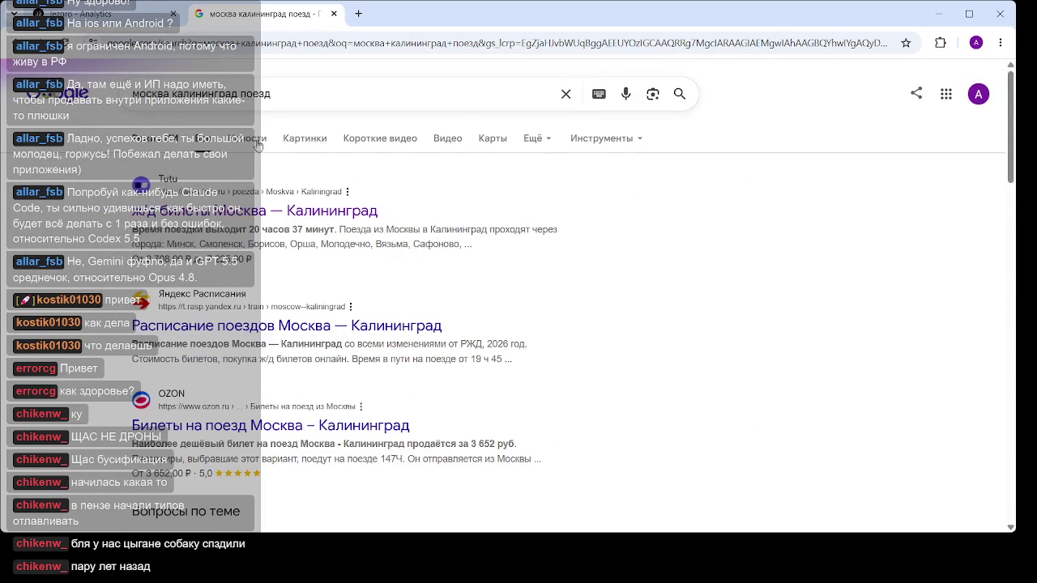
# Show the Moscow–Kaliningrad public-transport route on Google Maps and pan along it to Kaliningrad
pyautogui.click(494, 139)
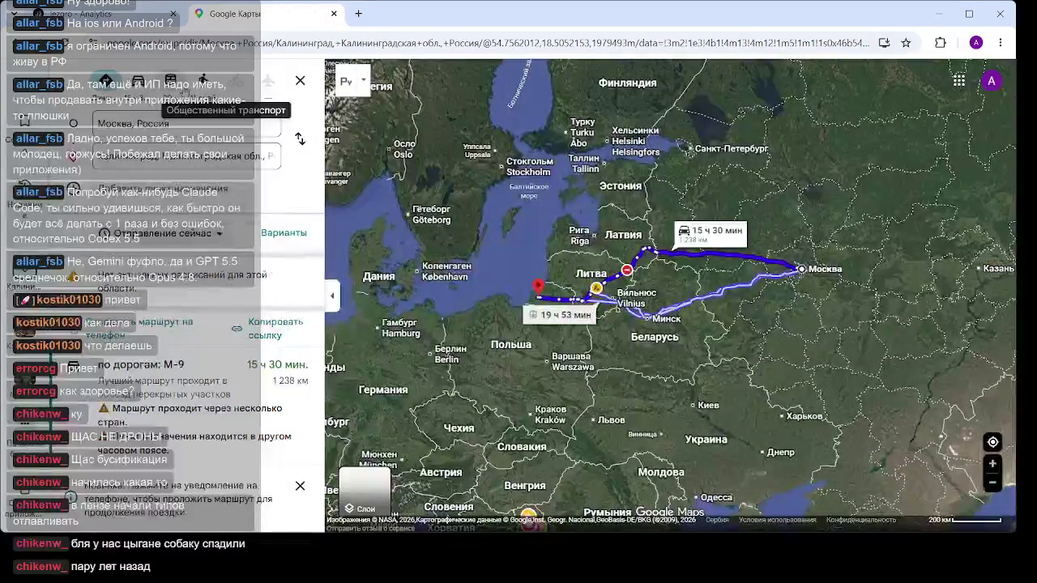
pyautogui.click(170, 81)
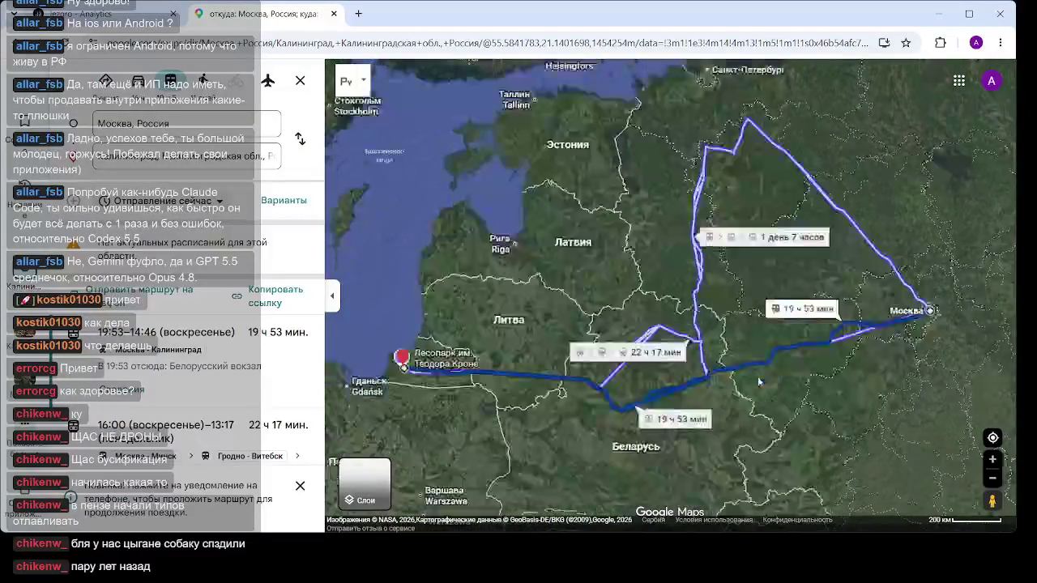
pyautogui.scroll(3, 701, 345)
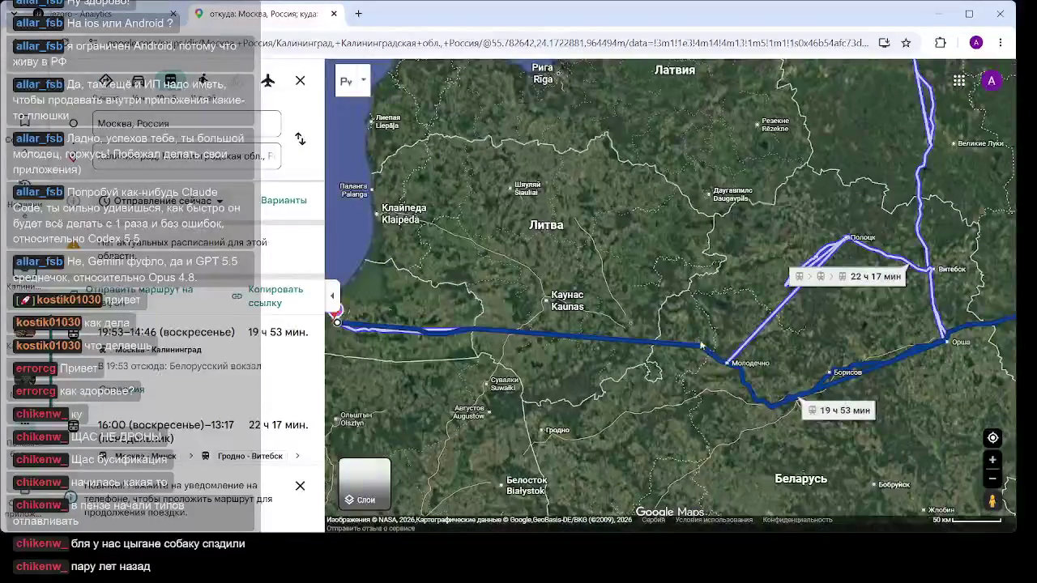
pyautogui.scroll(-2, 677, 398)
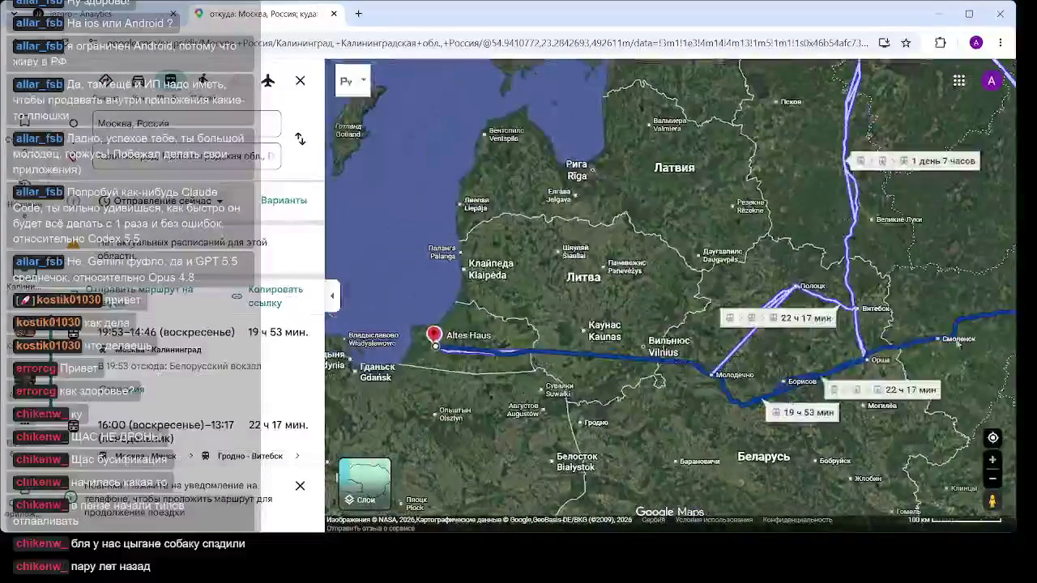
pyautogui.moveTo(889, 394); pyautogui.dragTo(703, 353)
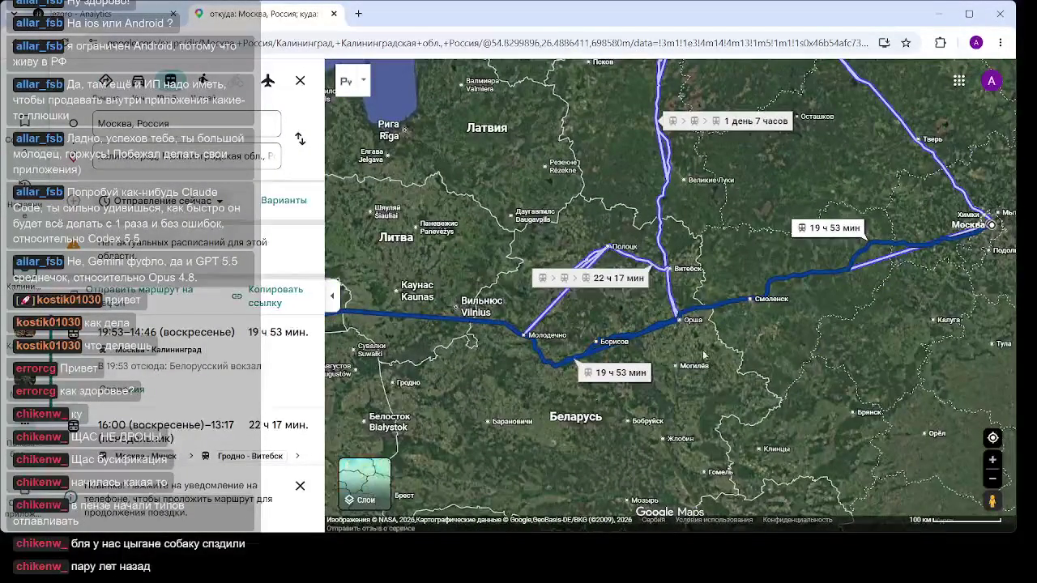
pyautogui.moveTo(606, 342); pyautogui.dragTo(659, 322)
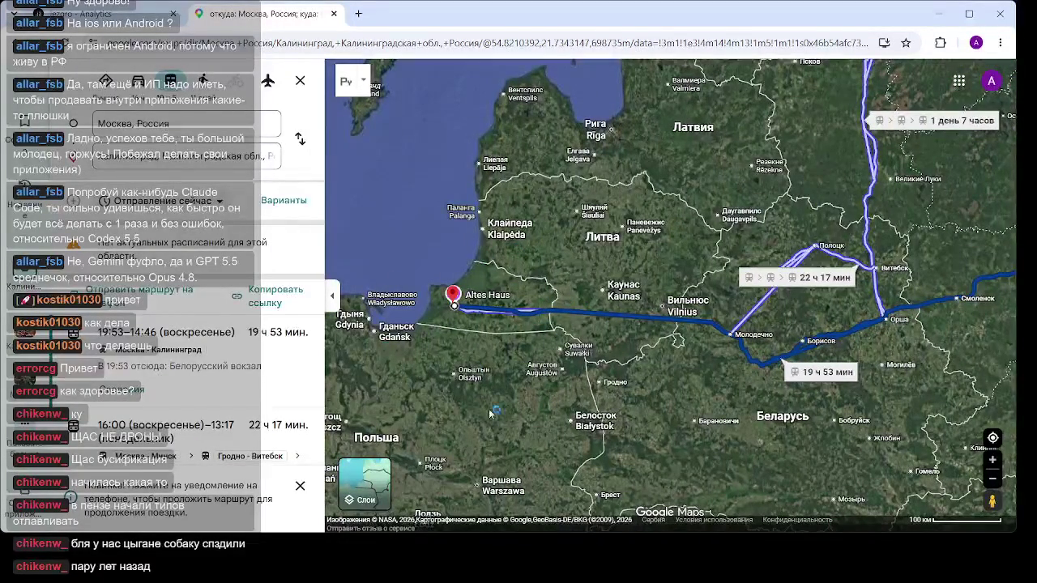
pyautogui.moveTo(498, 352); pyautogui.dragTo(518, 368)
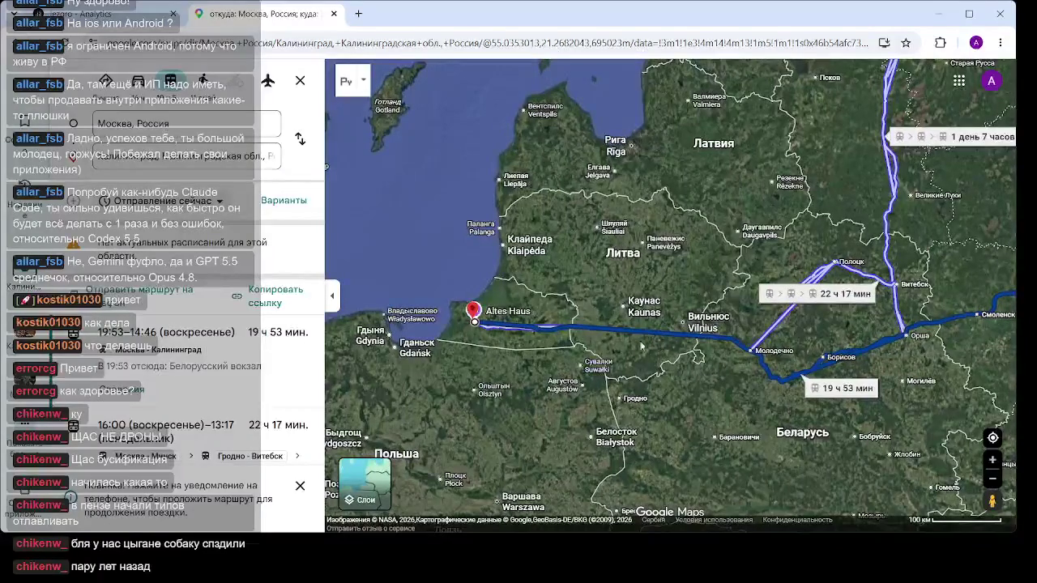
pyautogui.scroll(2, 678, 346)
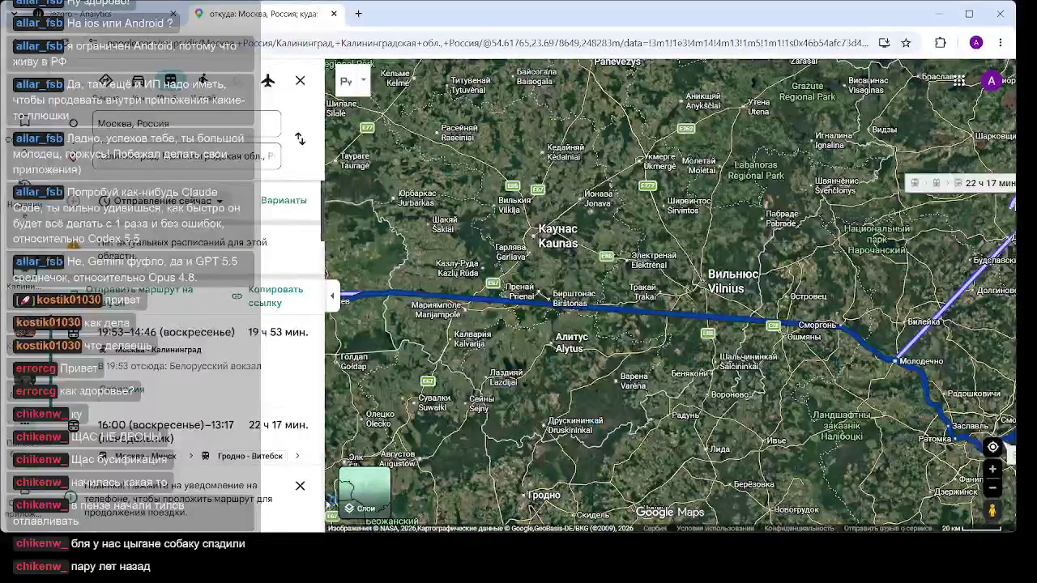
# Switch the map to the default view, zoom around, then close the Maps tab
pyautogui.click(366, 491)
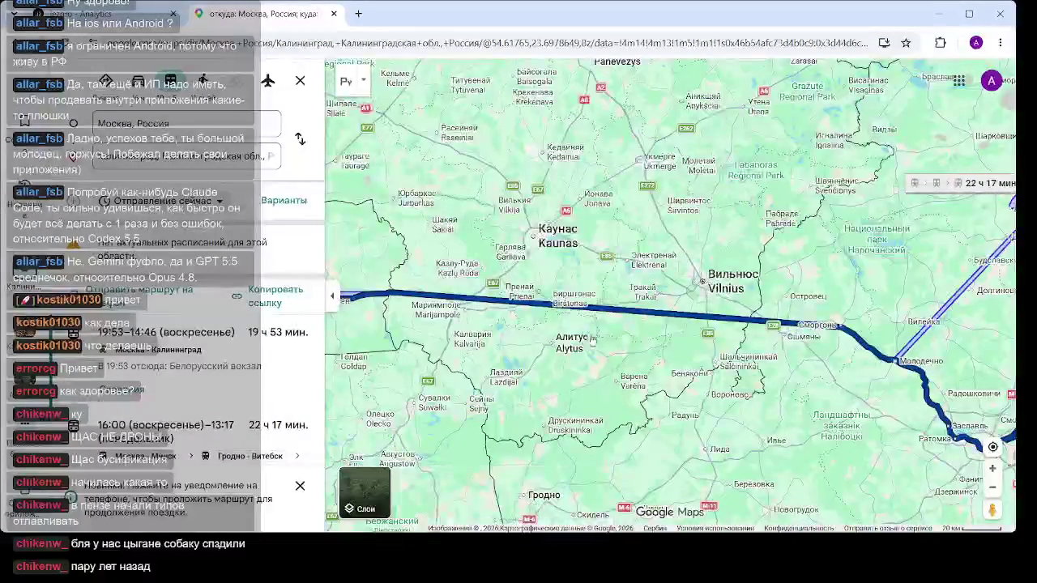
pyautogui.scroll(2, 739, 312)
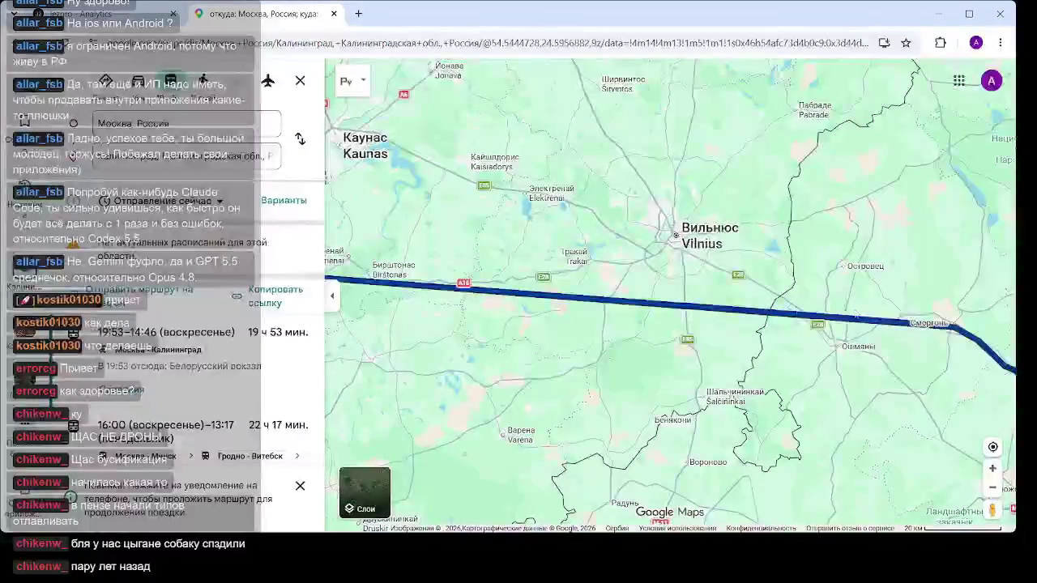
pyautogui.scroll(-1, 738, 313)
pyautogui.scroll(-2, 759, 321)
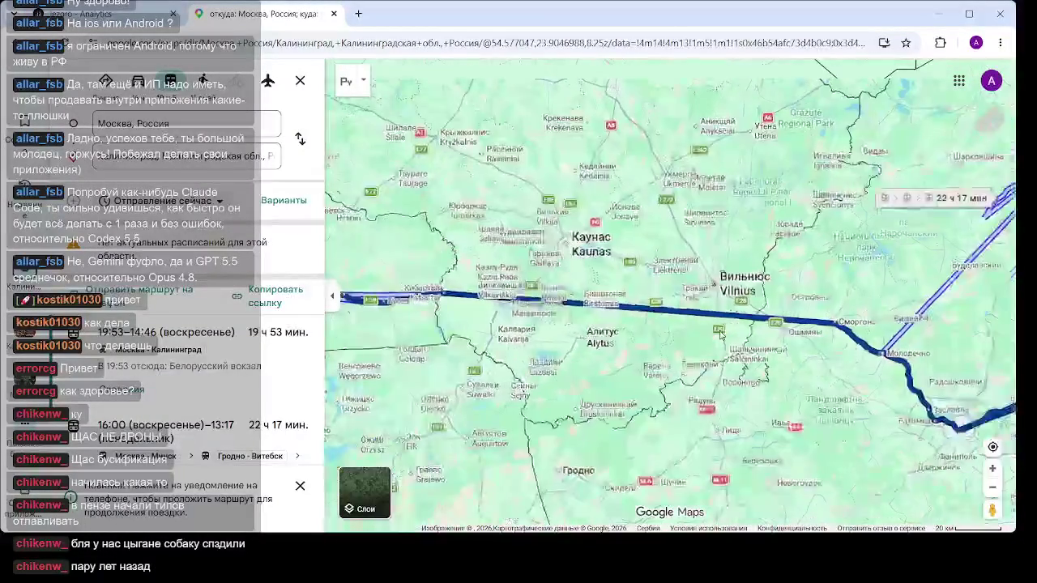
pyautogui.scroll(-2, 534, 349)
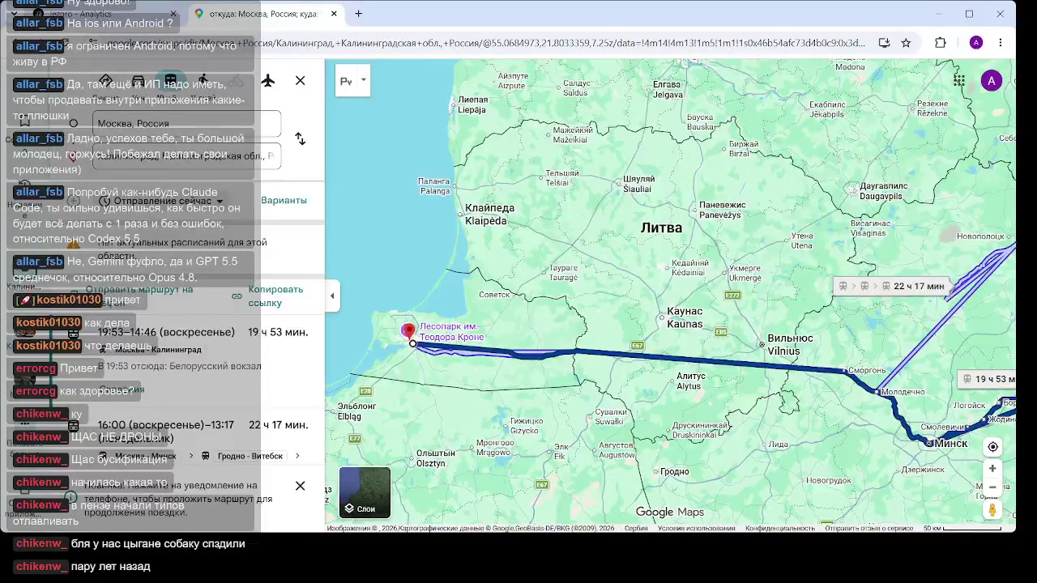
pyautogui.click(335, 14)
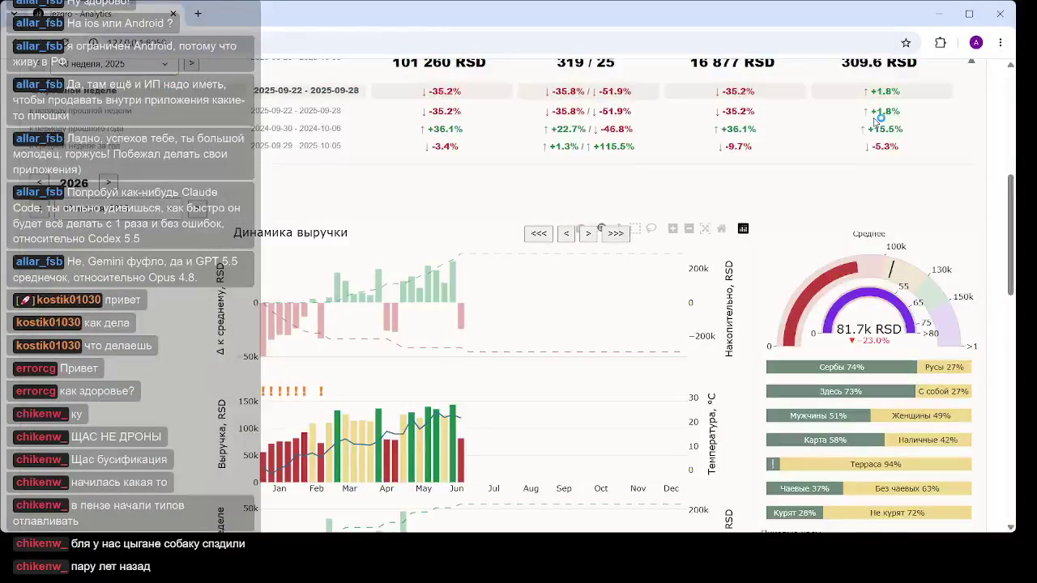
# Reload the dashboard and expand the 2026-06-15 – 2026-06-21 weekly card's revenue charts and gauge
pyautogui.moveTo(410, 341)
pyautogui.click(271, 49)
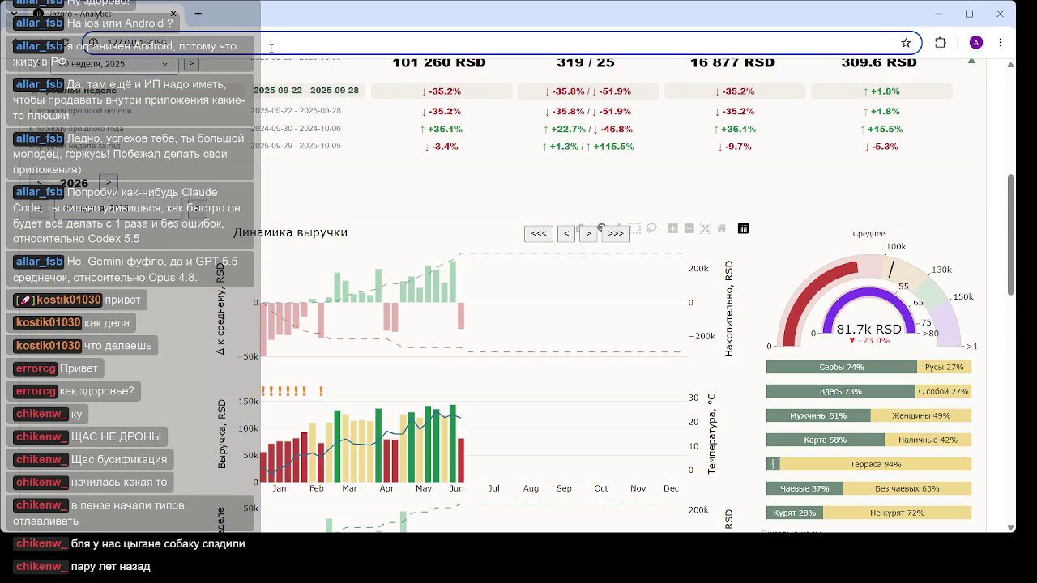
pyautogui.press('Return')
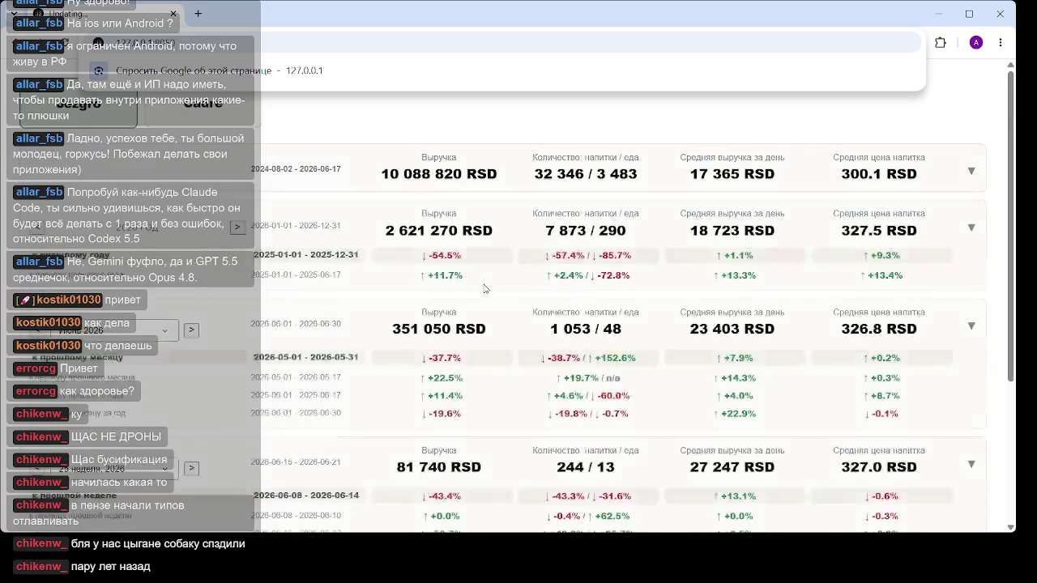
pyautogui.scroll(-3, 477, 289)
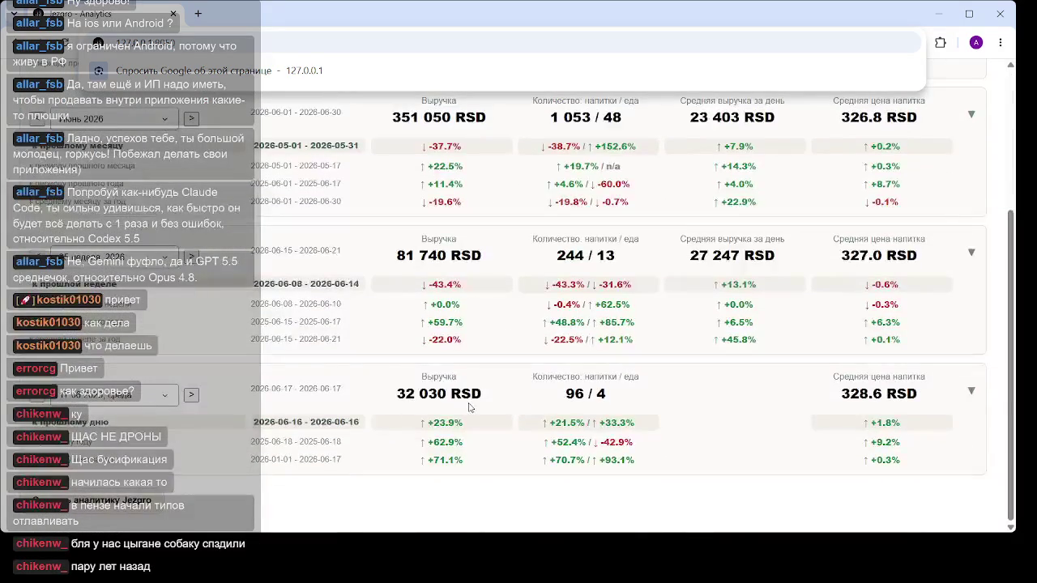
pyautogui.click(454, 273)
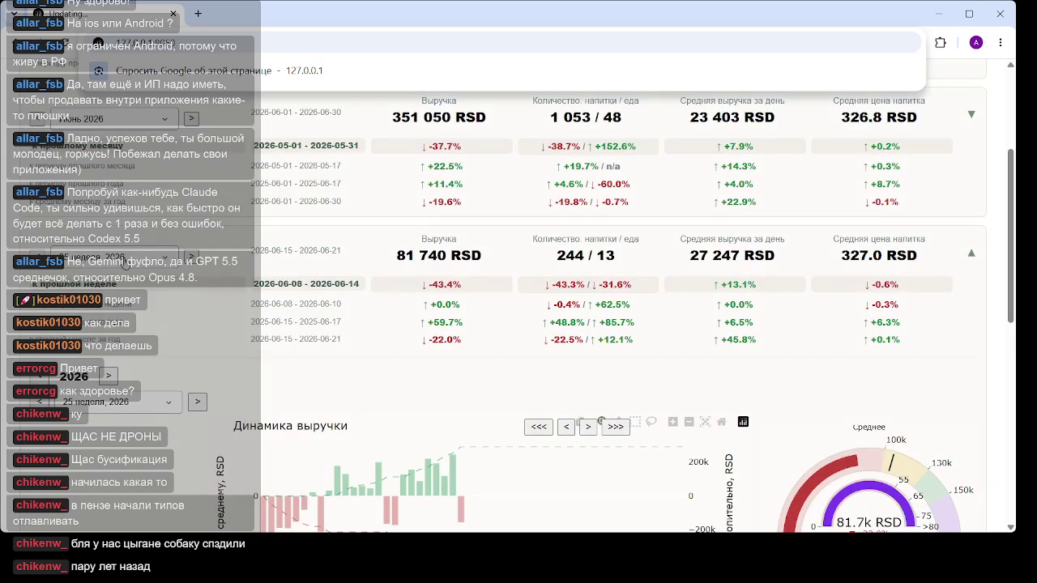
pyautogui.click(124, 261)
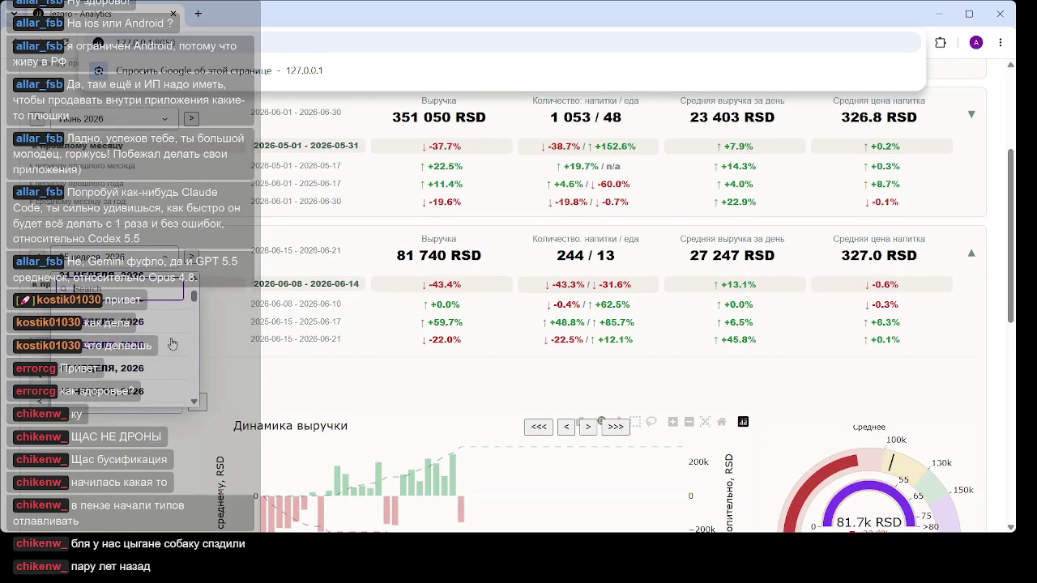
pyautogui.scroll(-2, 158, 336)
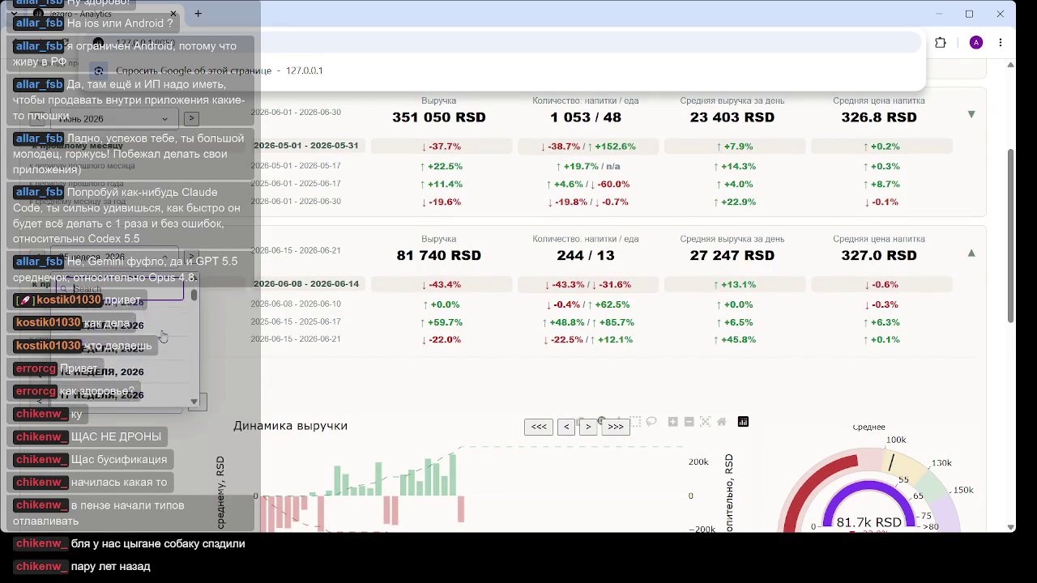
pyautogui.scroll(-10, 153, 336)
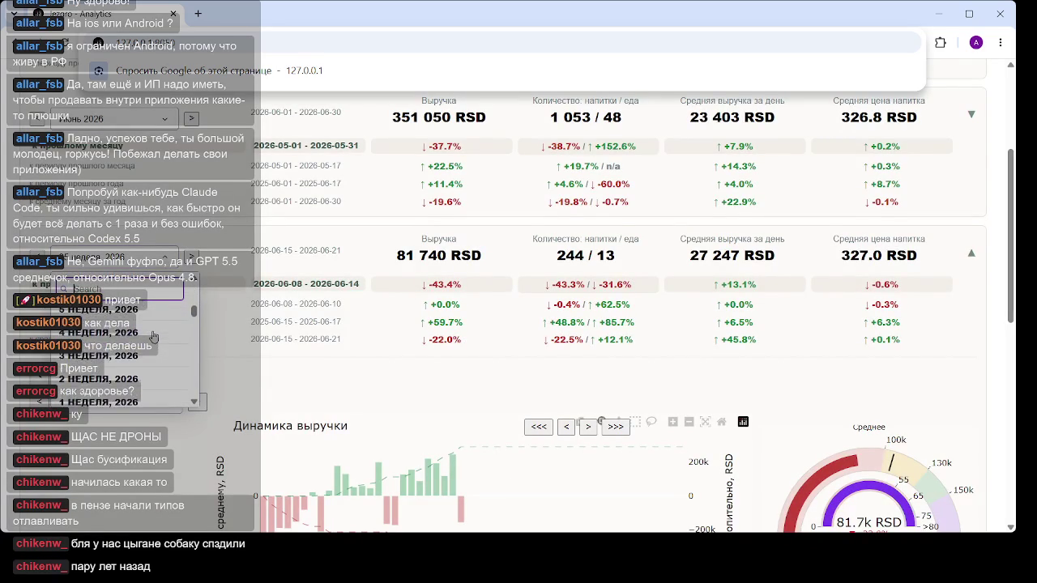
pyautogui.scroll(-2, 153, 336)
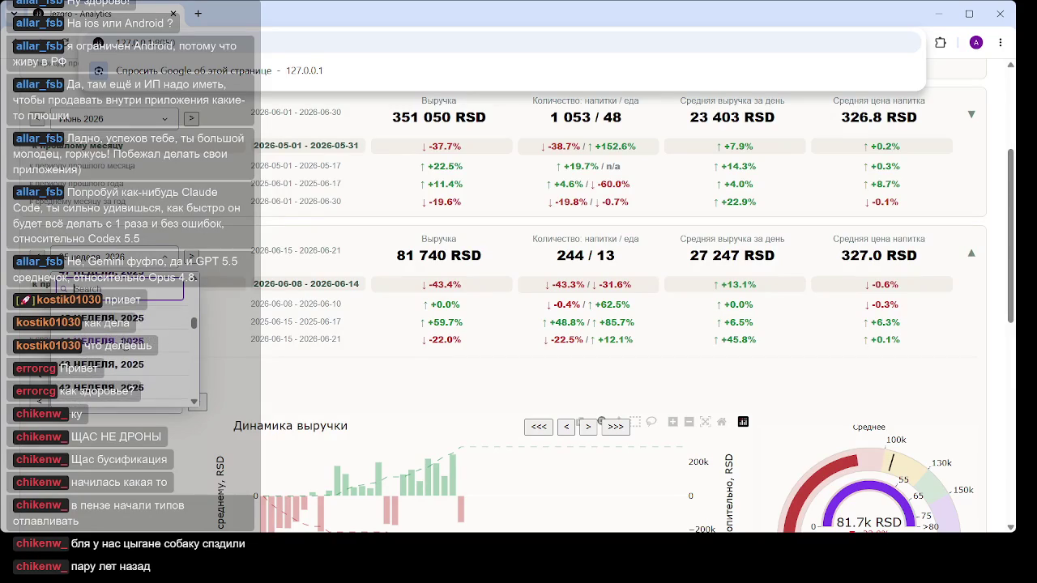
pyautogui.scroll(-2, 107, 350)
pyautogui.click(101, 368)
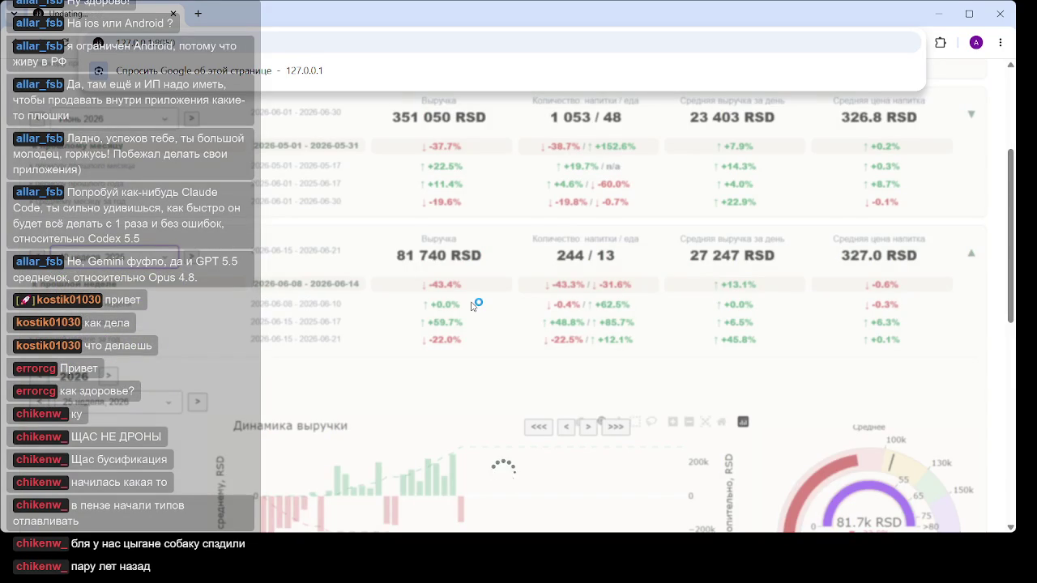
pyautogui.scroll(-2, 551, 248)
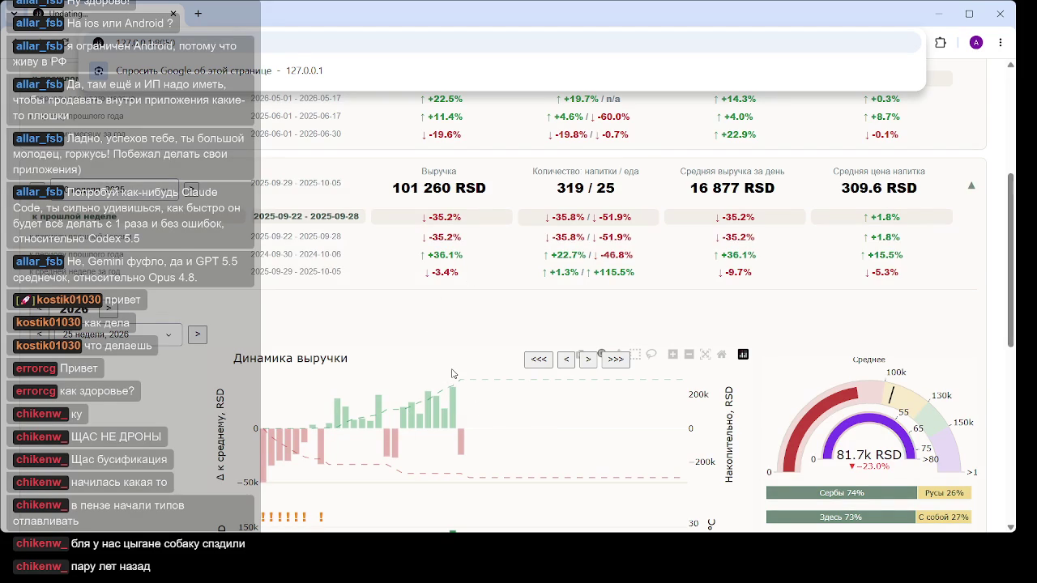
# Page the Динамика выручки charts back with <<< so they start from December
pyautogui.scroll(-2, 433, 332)
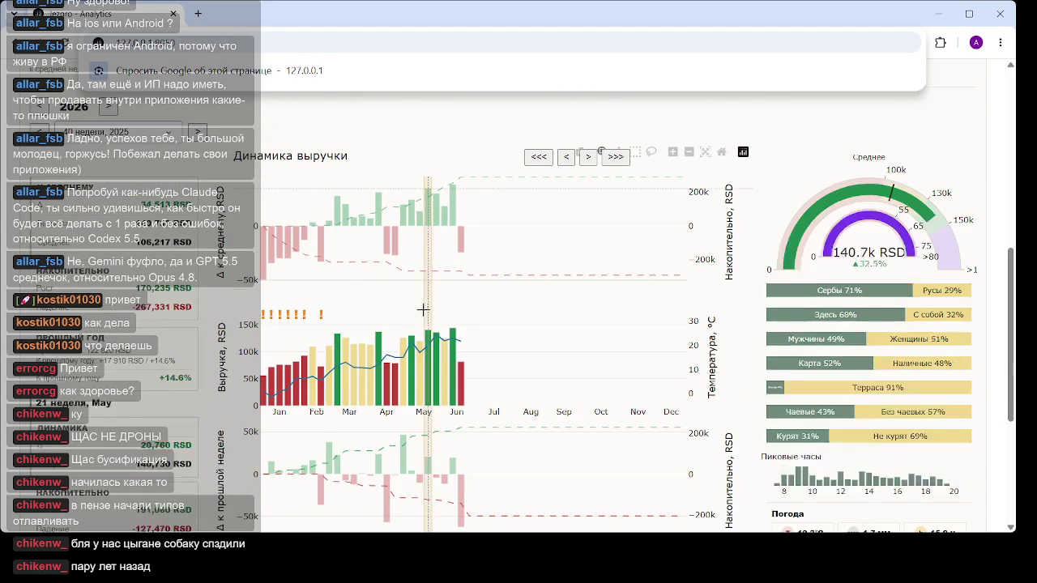
pyautogui.scroll(2, 389, 323)
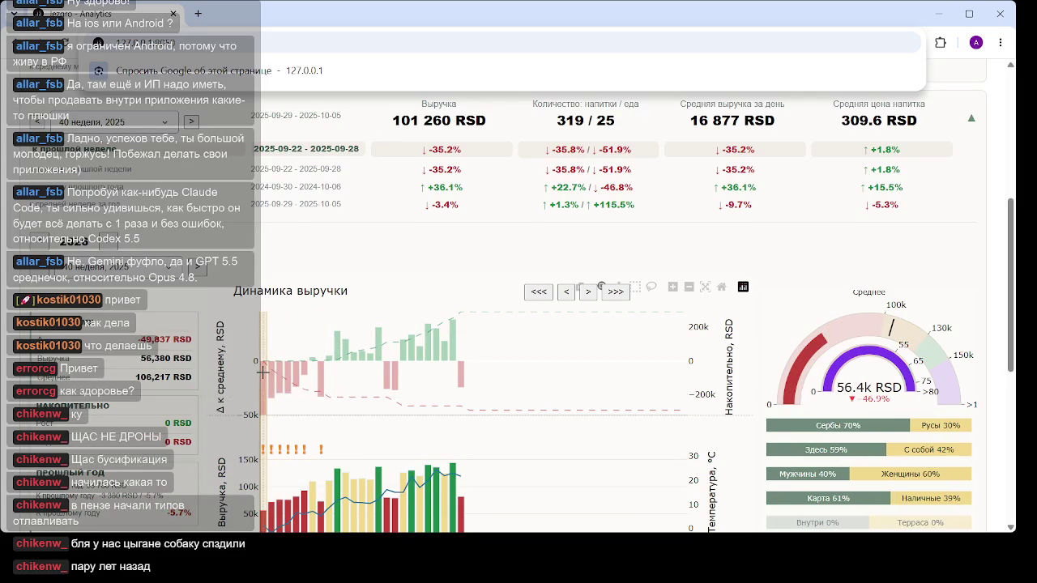
pyautogui.click(535, 294)
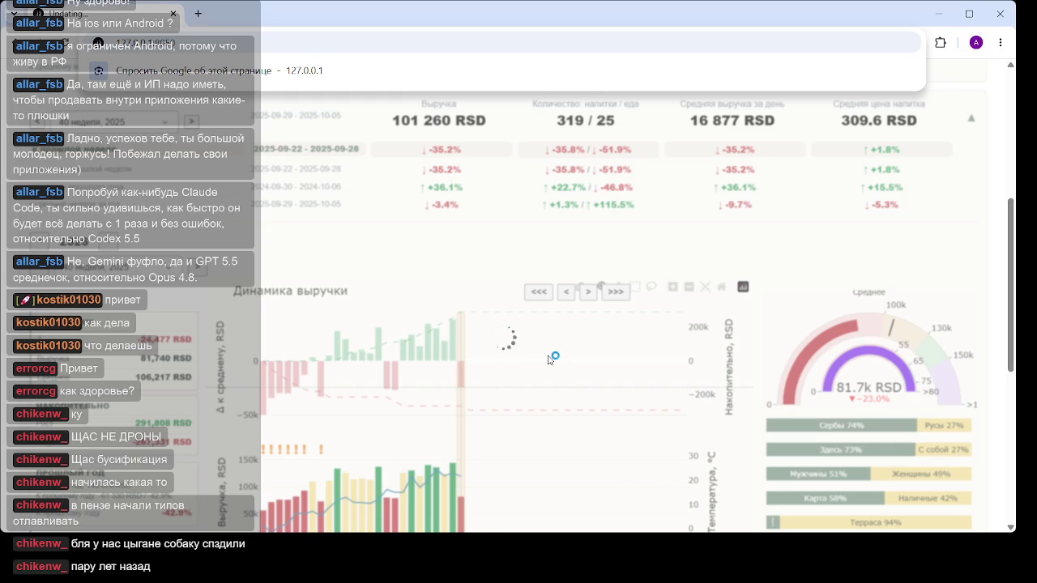
pyautogui.scroll(-2, 548, 357)
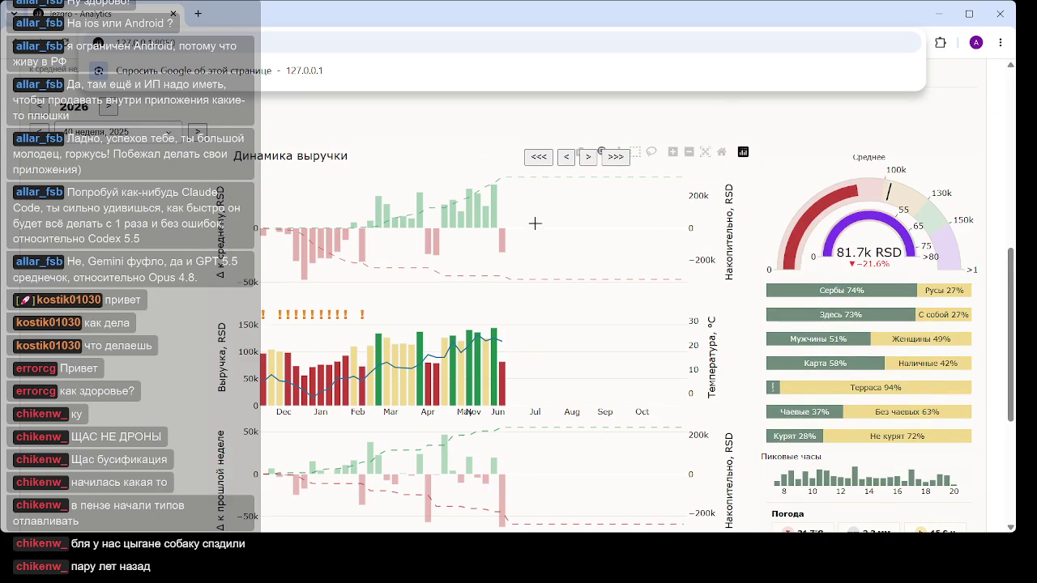
pyautogui.click(472, 324)
pyautogui.click(538, 156)
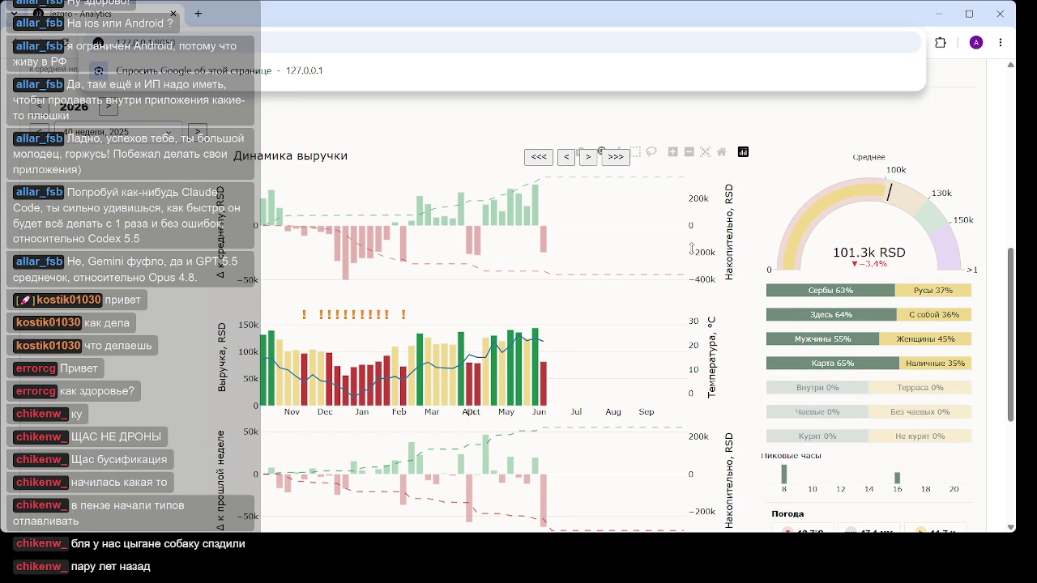
pyautogui.click(271, 364)
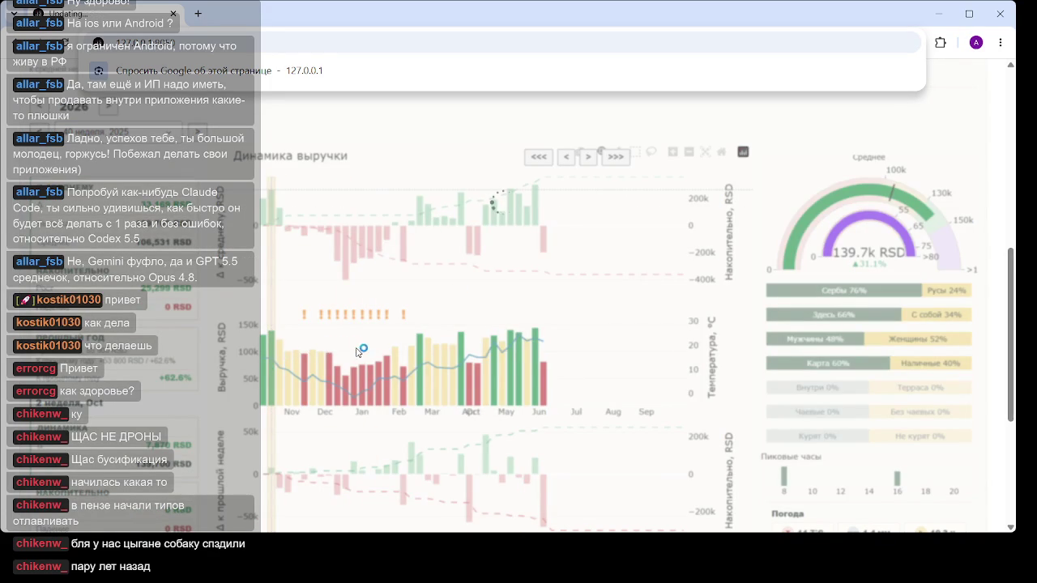
pyautogui.scroll(3, 438, 298)
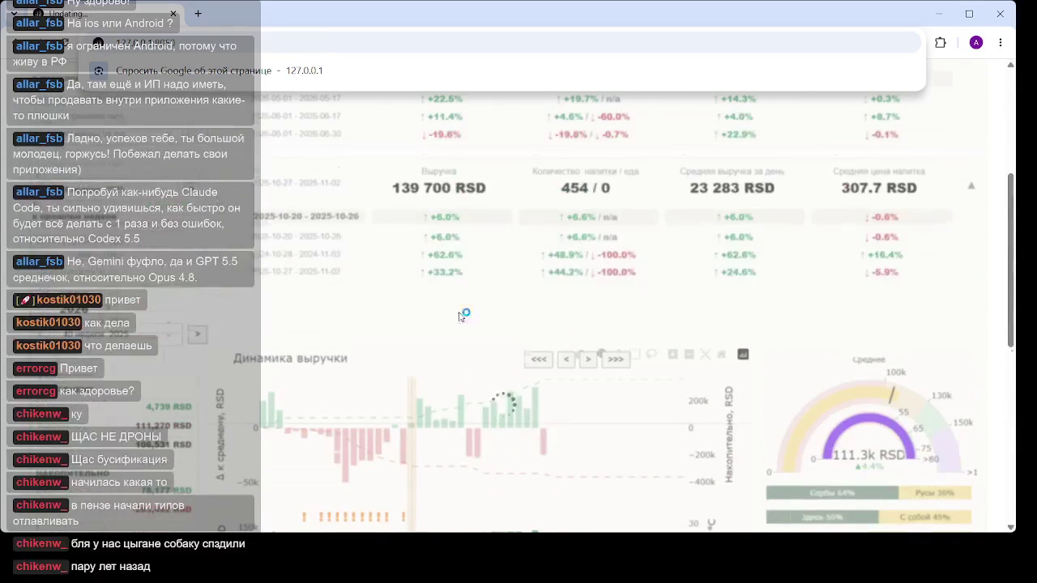
pyautogui.scroll(-2, 514, 296)
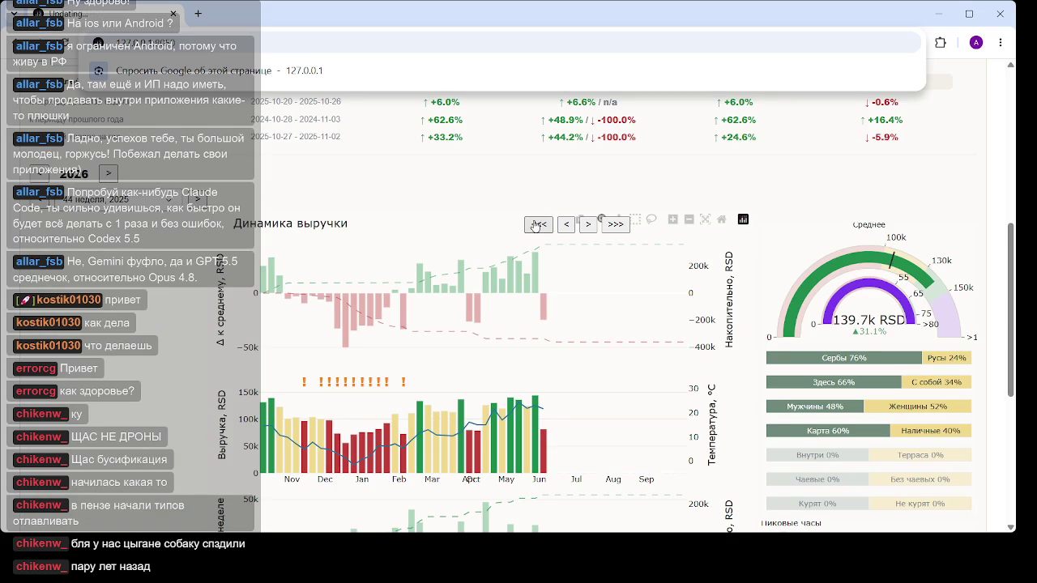
# Shift the revenue charts further back and select the earliest week shown
pyautogui.click(534, 226)
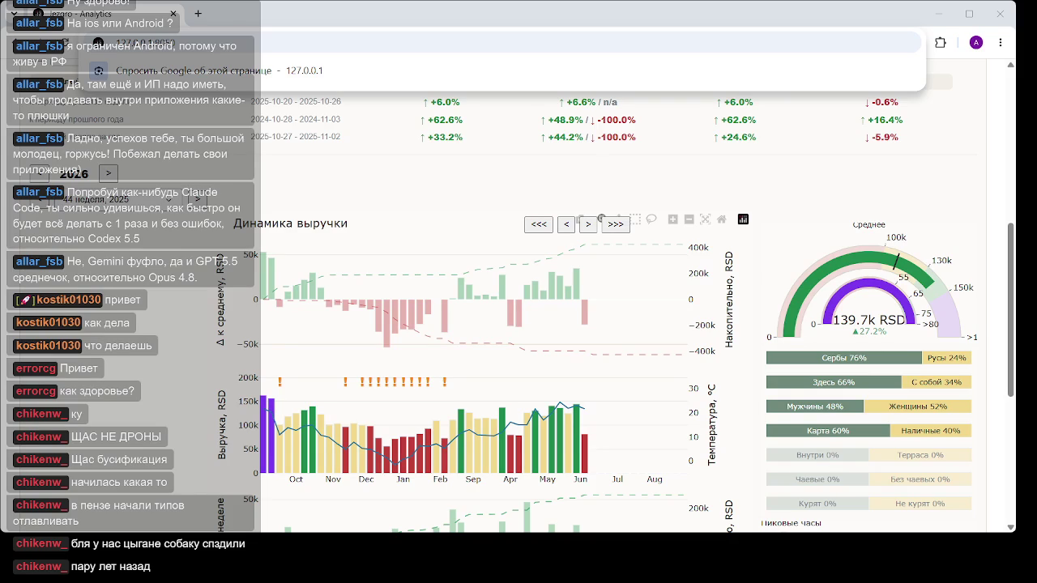
pyautogui.click(270, 407)
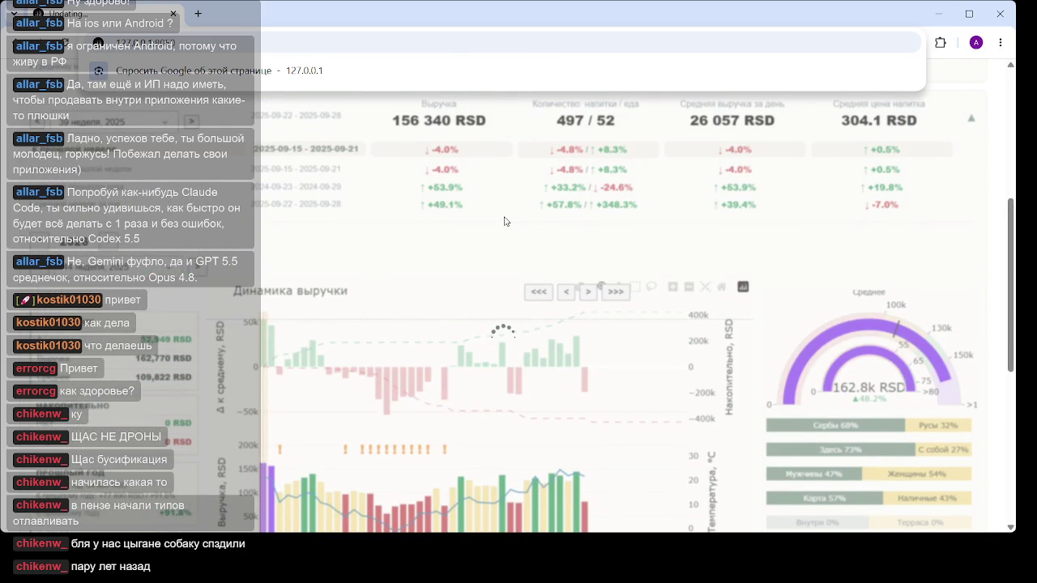
pyautogui.scroll(-1, 307, 363)
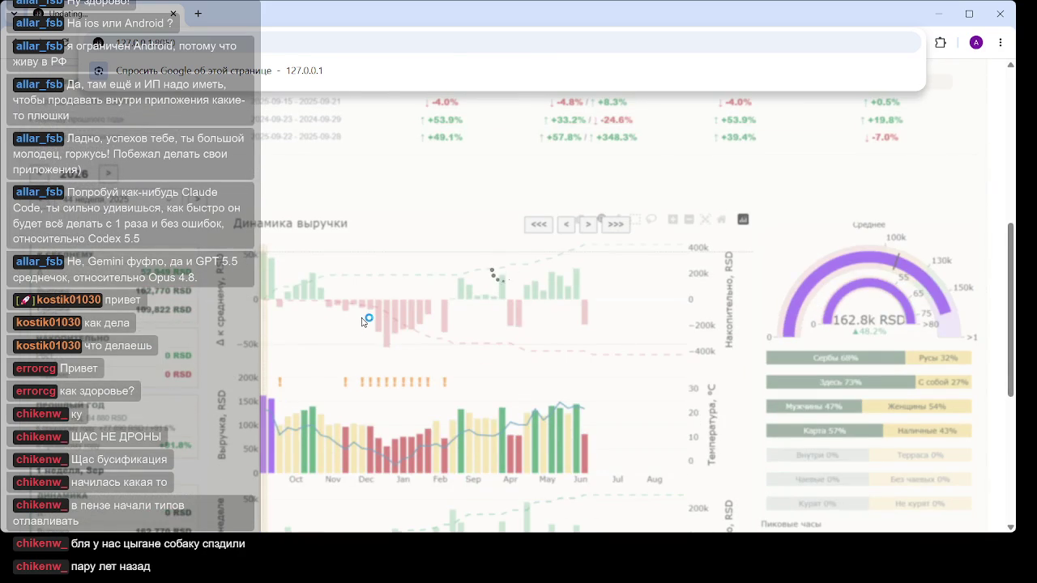
pyautogui.scroll(1, 365, 319)
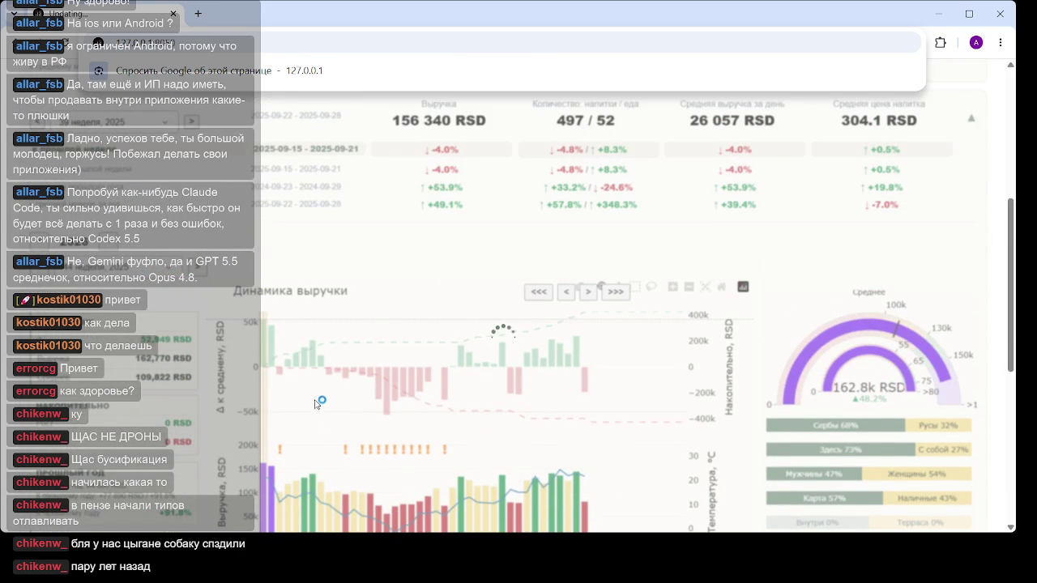
pyautogui.scroll(-1, 327, 376)
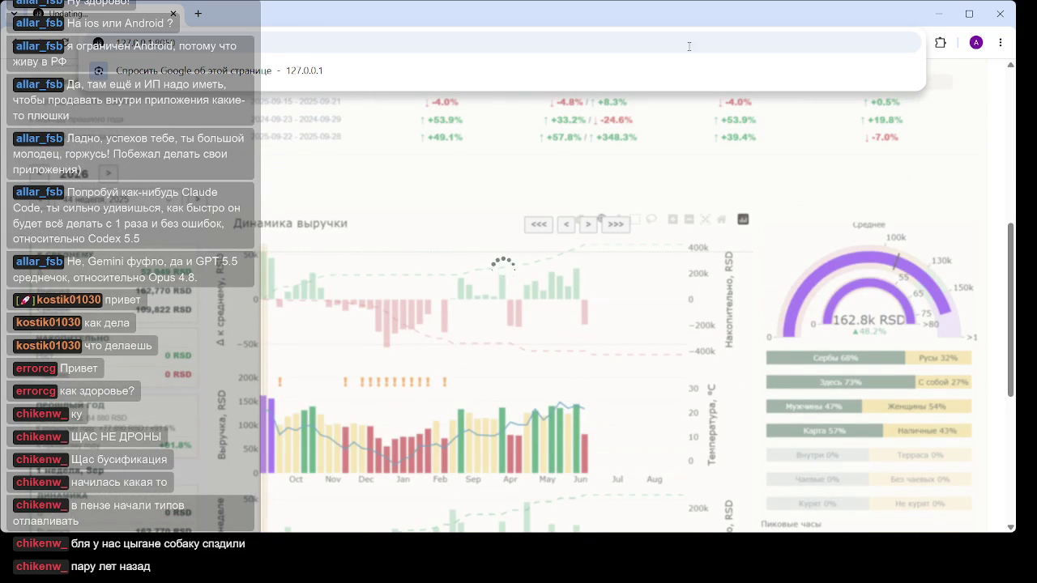
# Dismiss the address-bar suggestions and page the charts back so they start in September
pyautogui.click(966, 128)
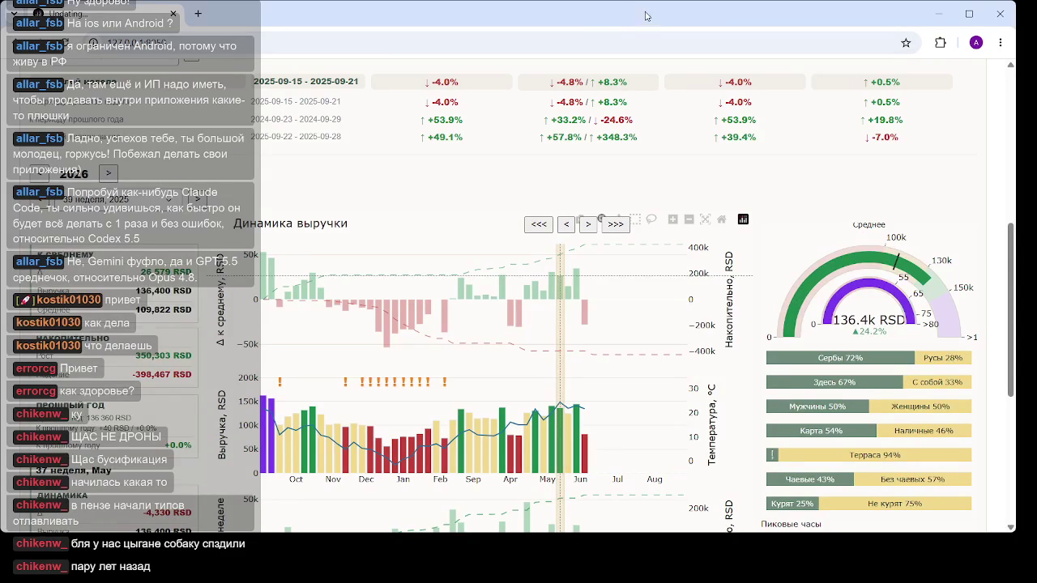
pyautogui.scroll(1, 413, 271)
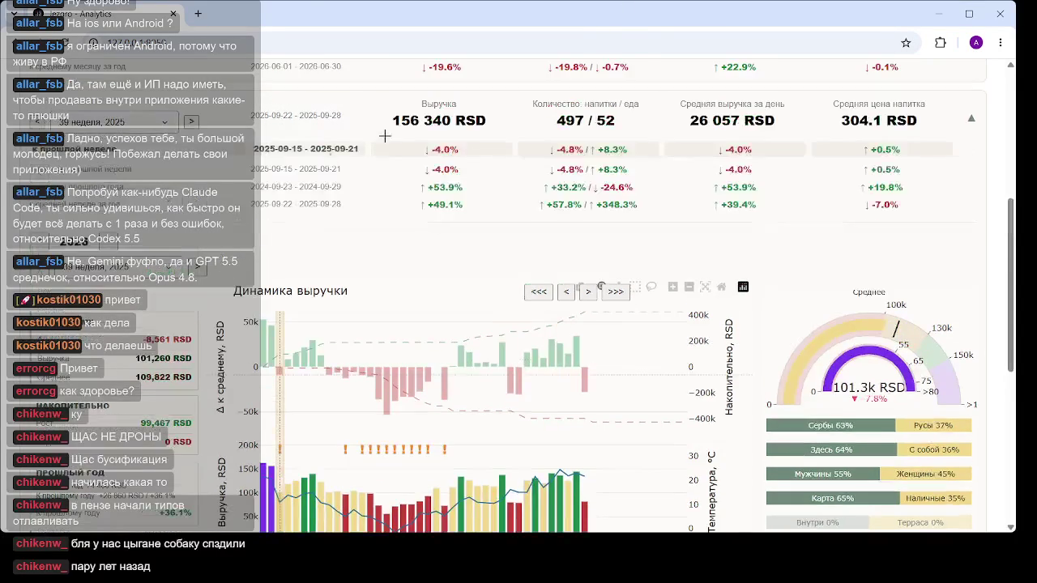
pyautogui.click(537, 293)
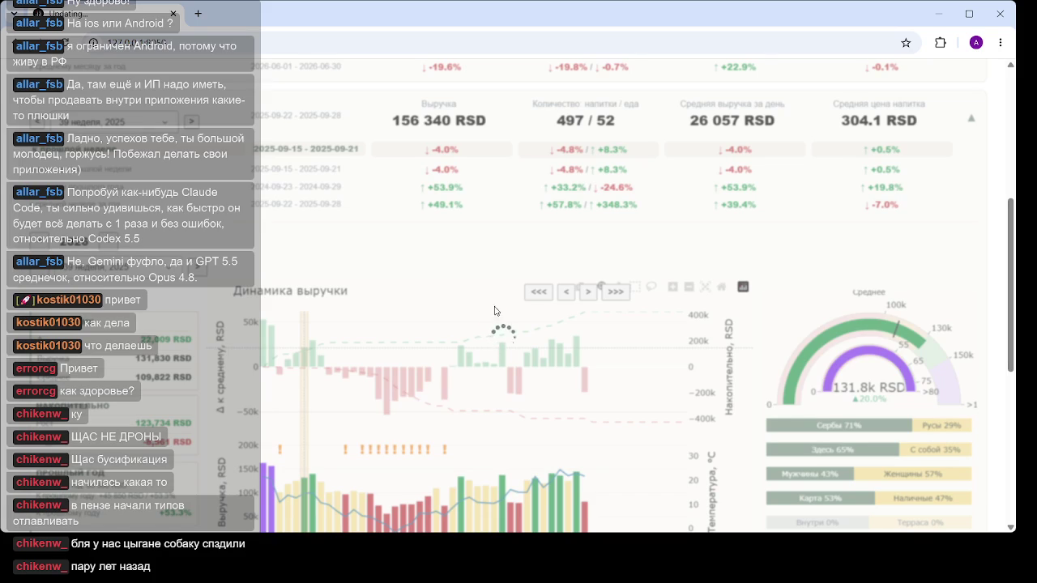
pyautogui.scroll(-2, 512, 305)
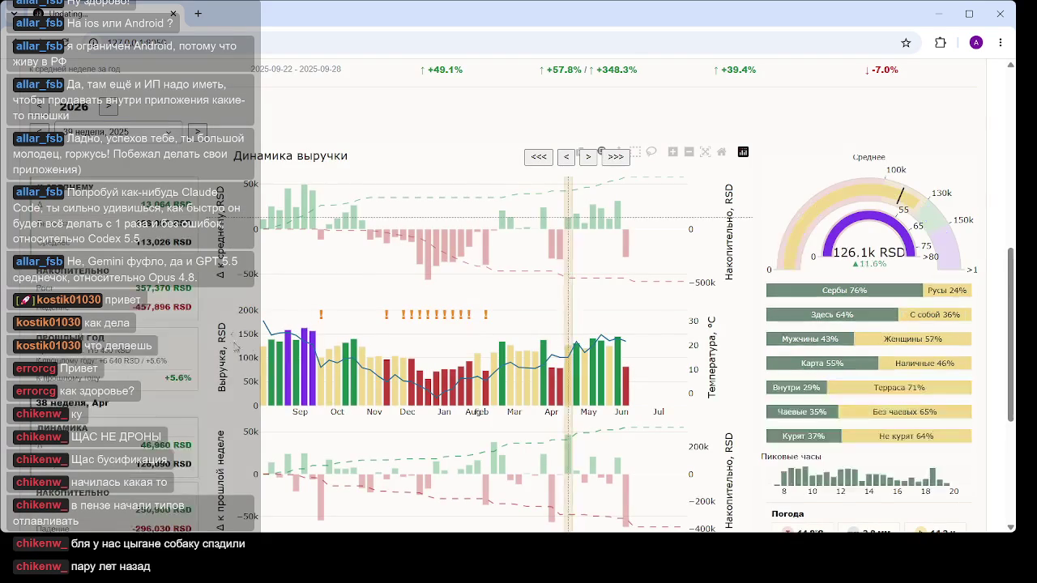
pyautogui.click(303, 337)
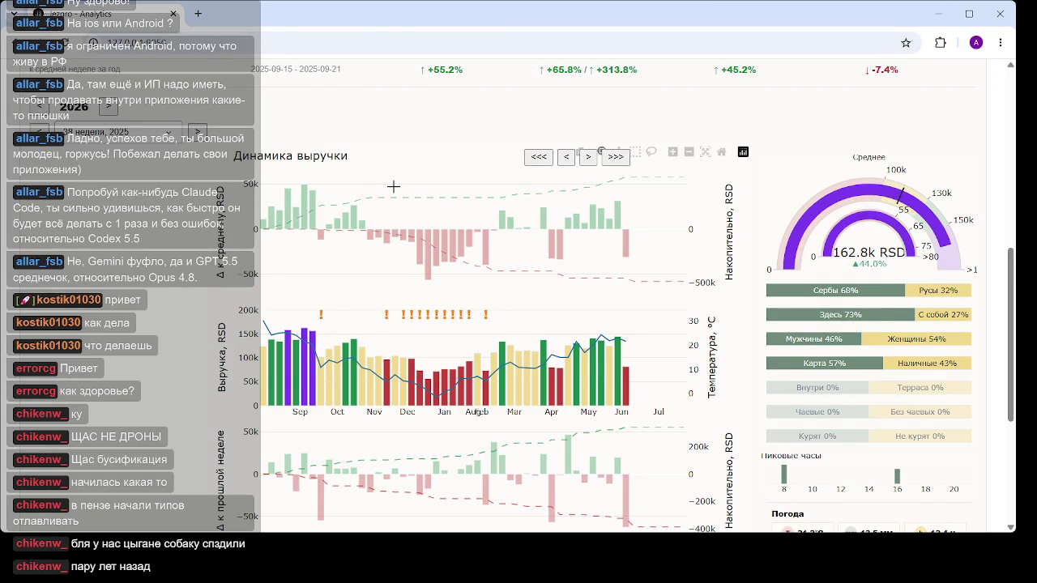
pyautogui.scroll(2, 396, 186)
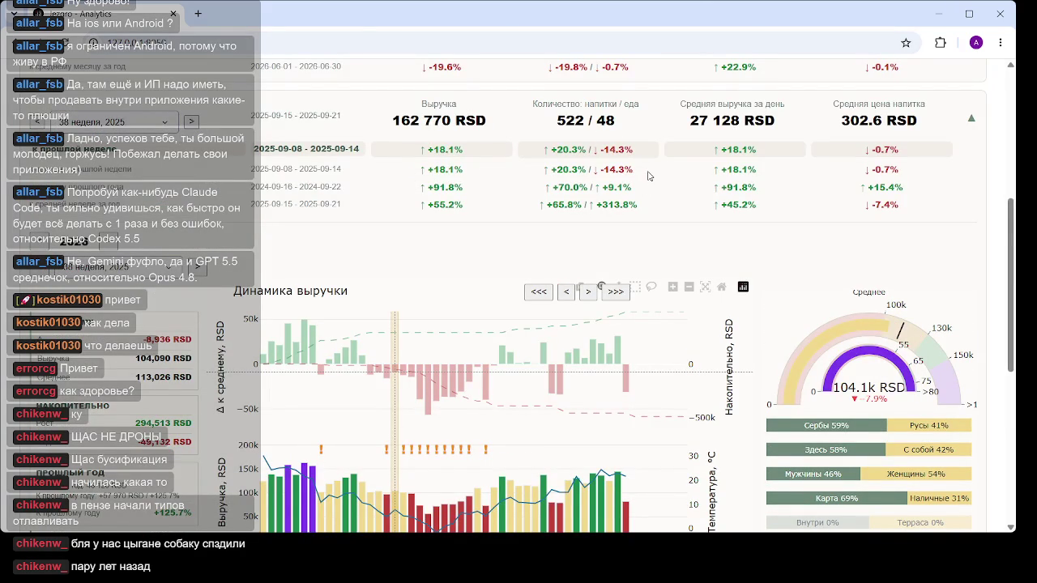
# Select a stats table row, then put the dashboard's page address into edit mode
pyautogui.click(648, 171)
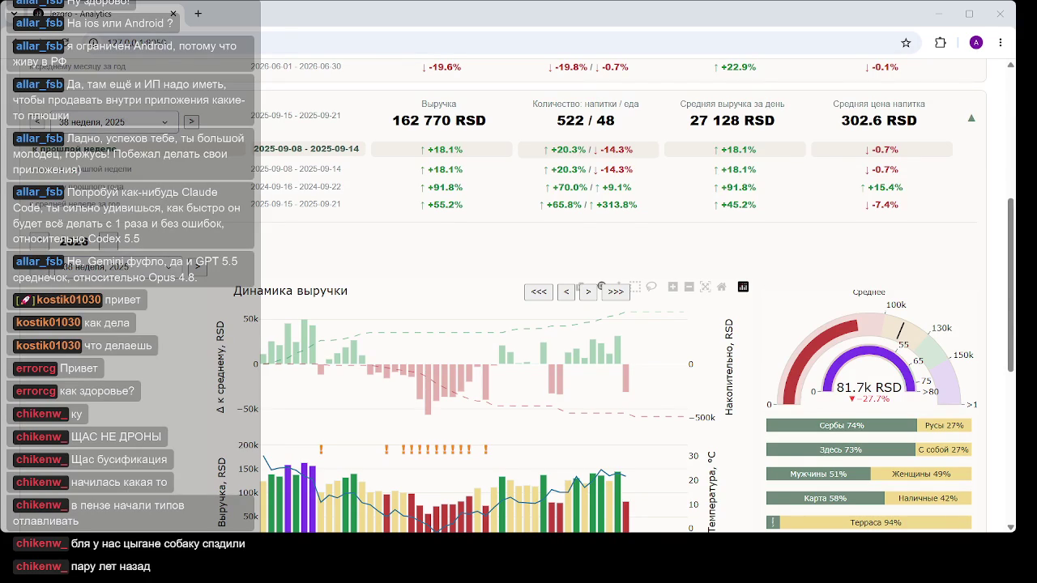
pyautogui.moveTo(287, 322)
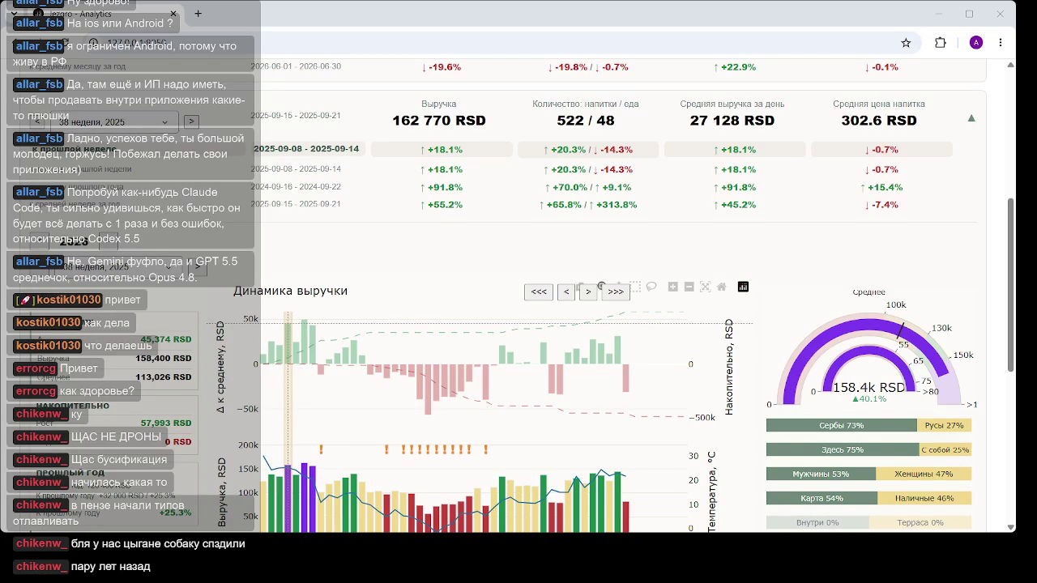
pyautogui.click(332, 38)
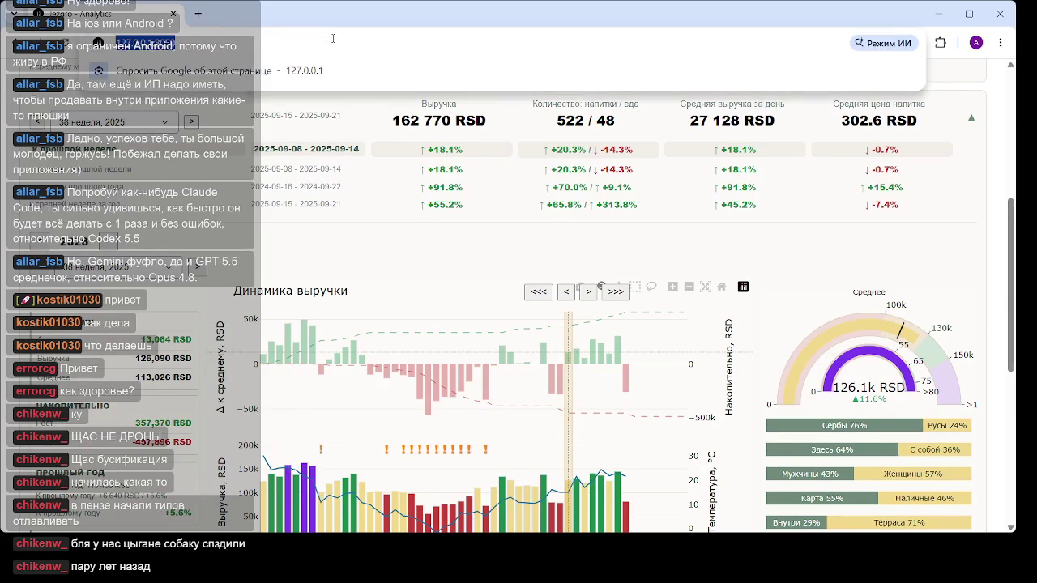
# Reload the dashboard and scroll down to the 2026-06-15 – 2026-06-21 weekly card and charts
pyautogui.press('Return')
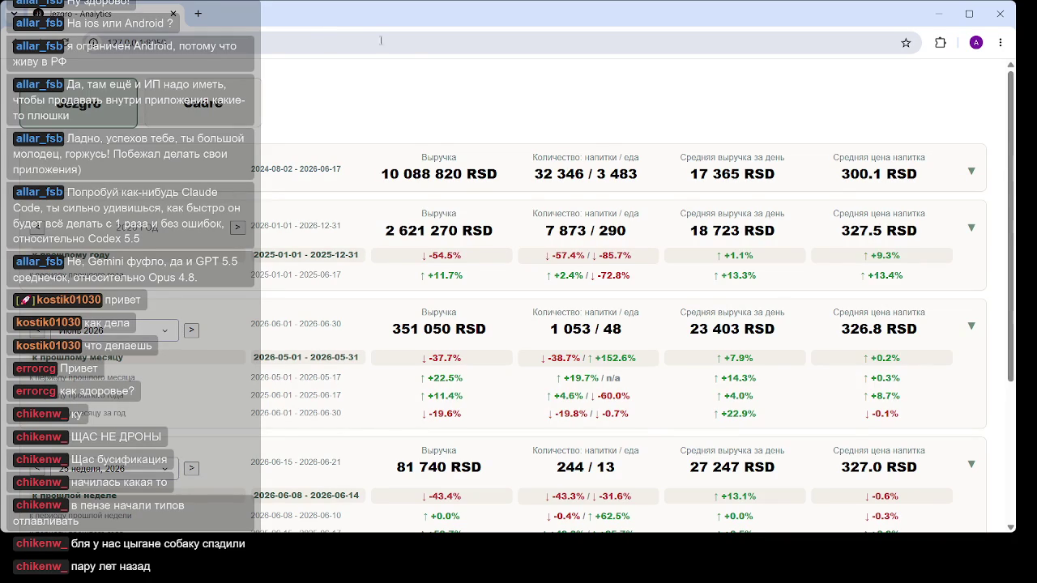
pyautogui.scroll(-3, 434, 351)
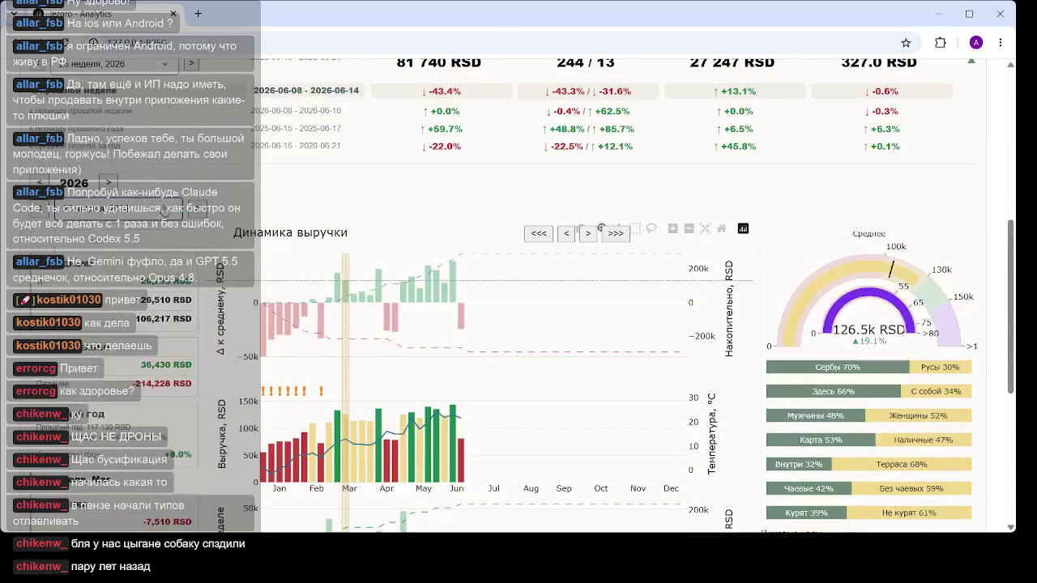
# Select the 2025-05-12 – 2025-05-18 week from the week list and review its 109 690 RSD revenue charts
pyautogui.click(165, 210)
pyautogui.scroll(-5, 133, 321)
pyautogui.scroll(-5, 134, 322)
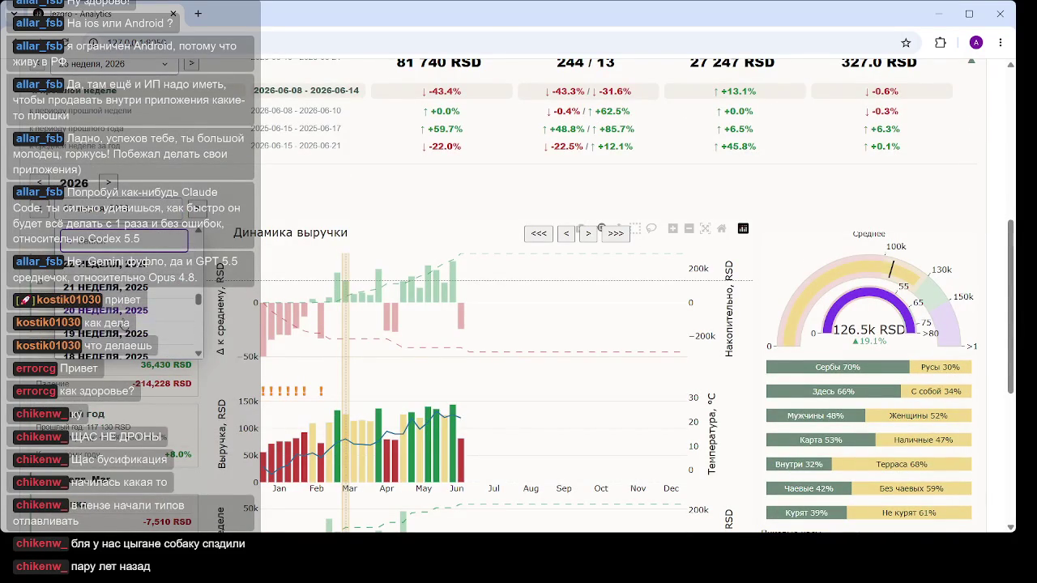
pyautogui.click(120, 324)
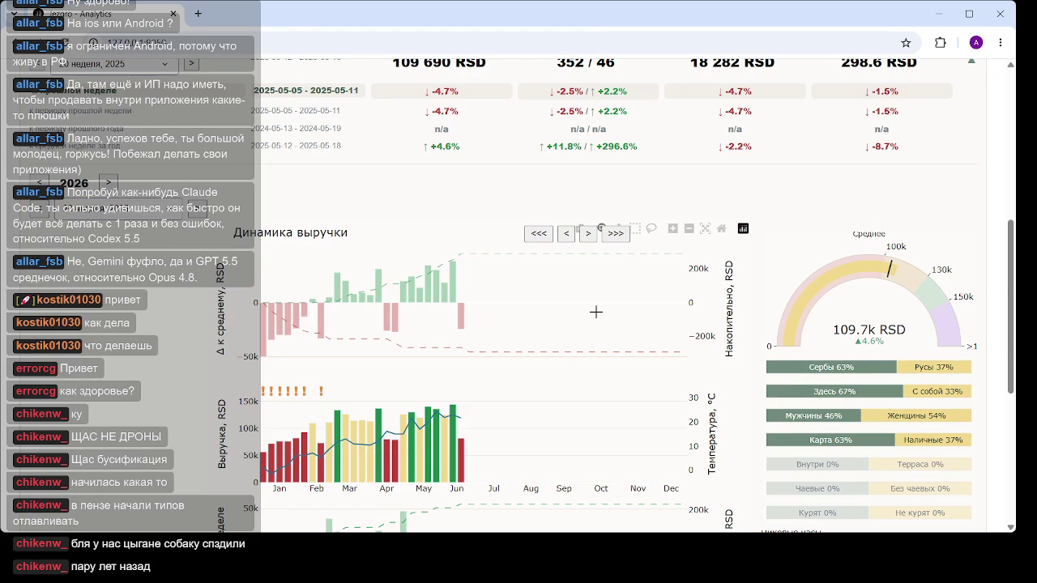
pyautogui.moveTo(389, 292)
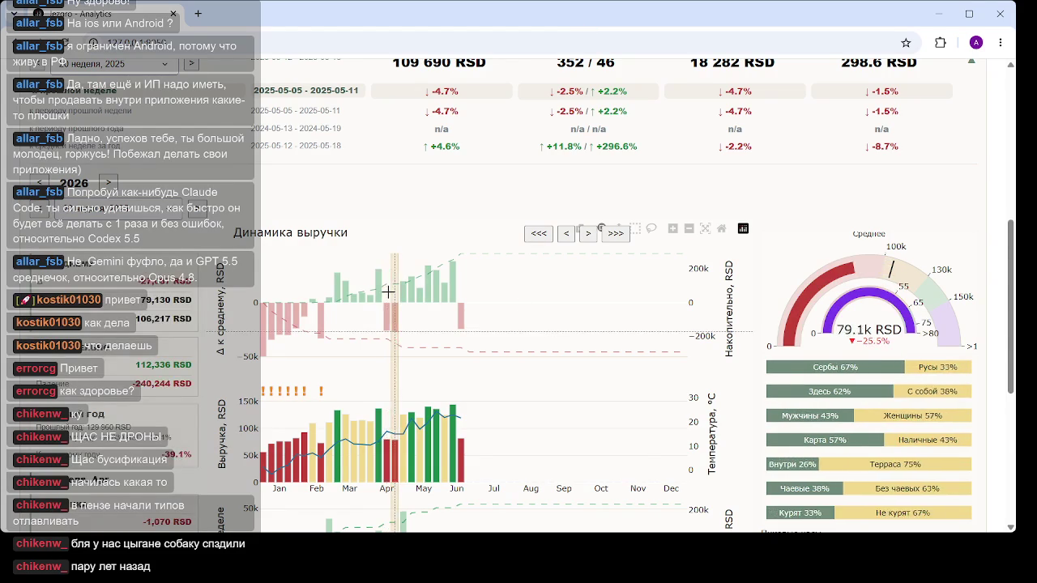
pyautogui.scroll(-2, 389, 292)
pyautogui.scroll(1, 389, 291)
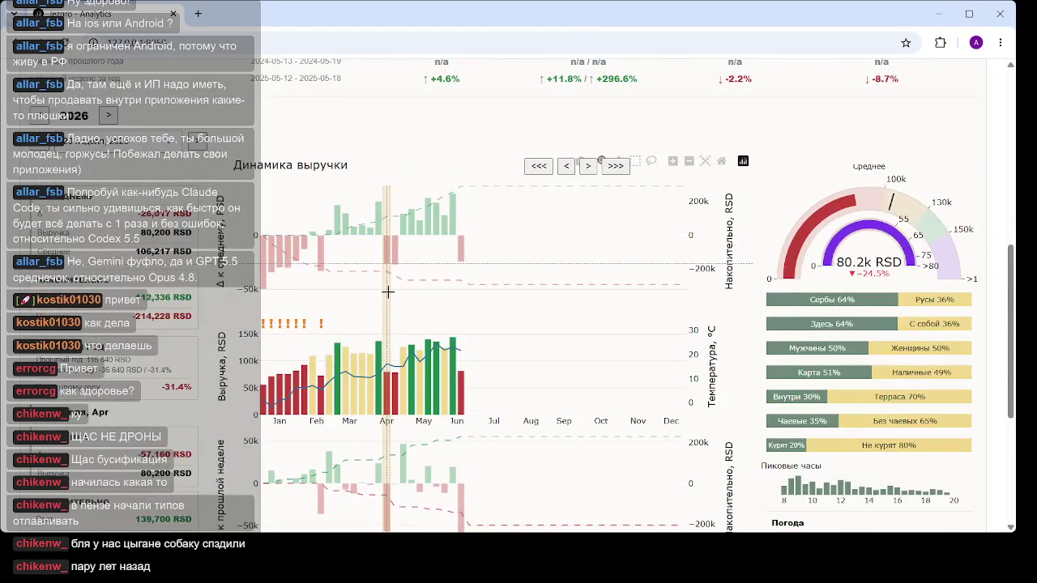